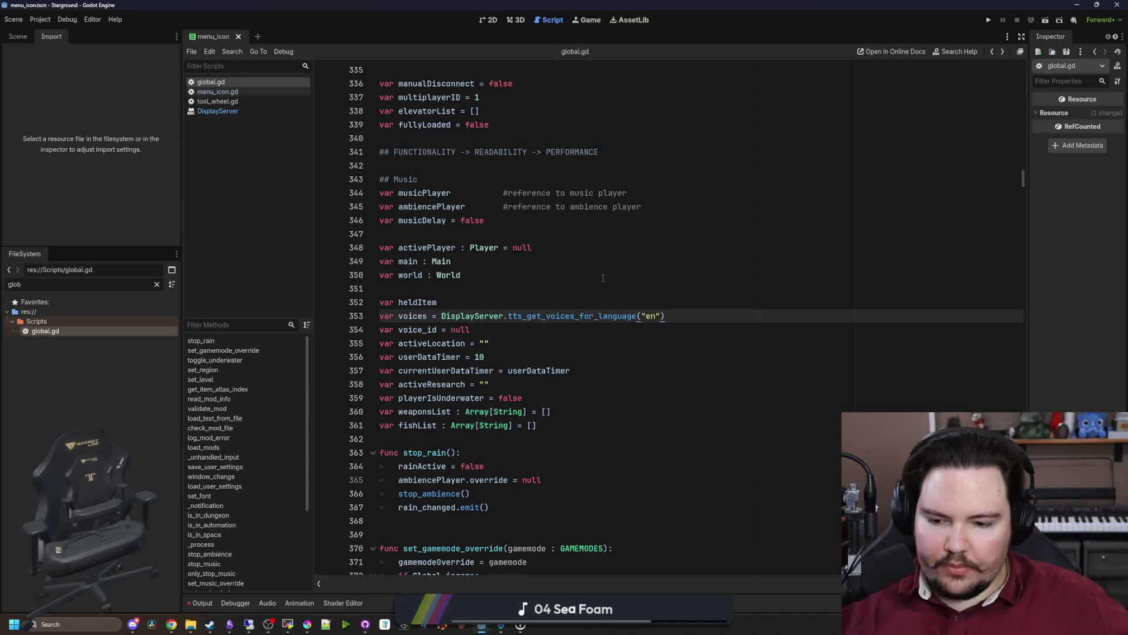
Bring the build folder window forward and navigate to Desktop\Game Builds.
mouse_move(218, 622)
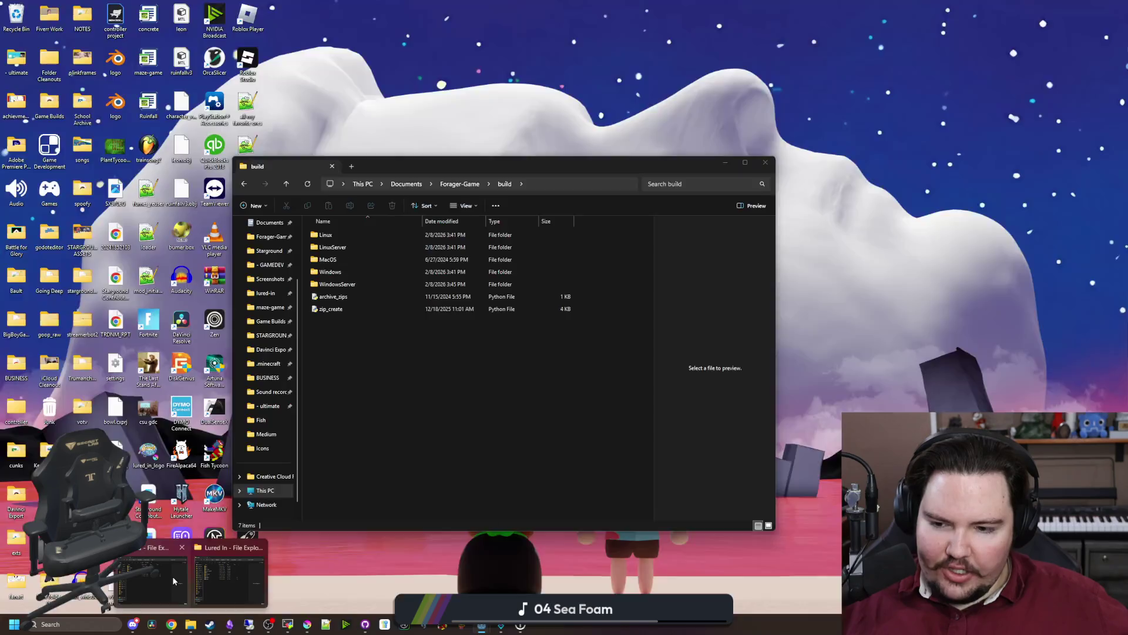
click(172, 576)
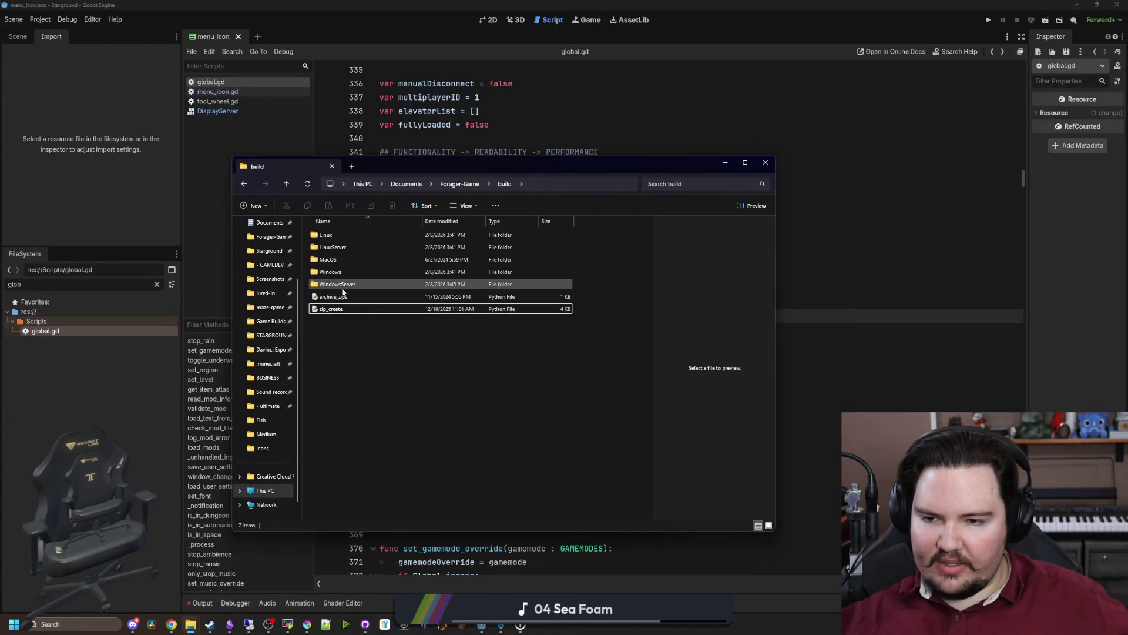
scroll(263, 333, up, 2)
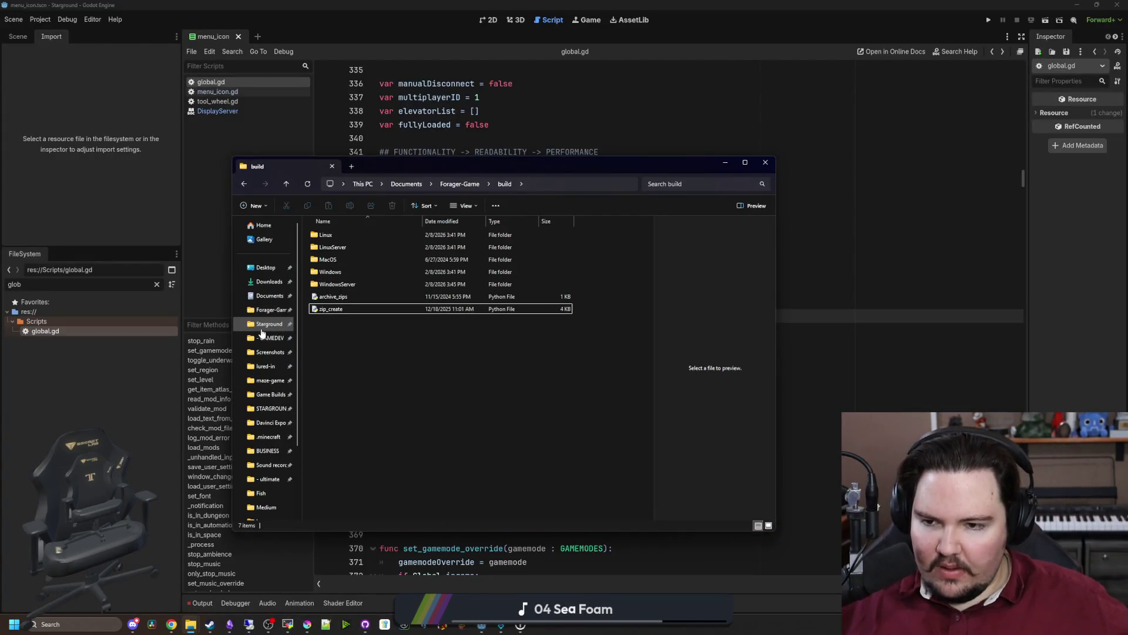
click(264, 399)
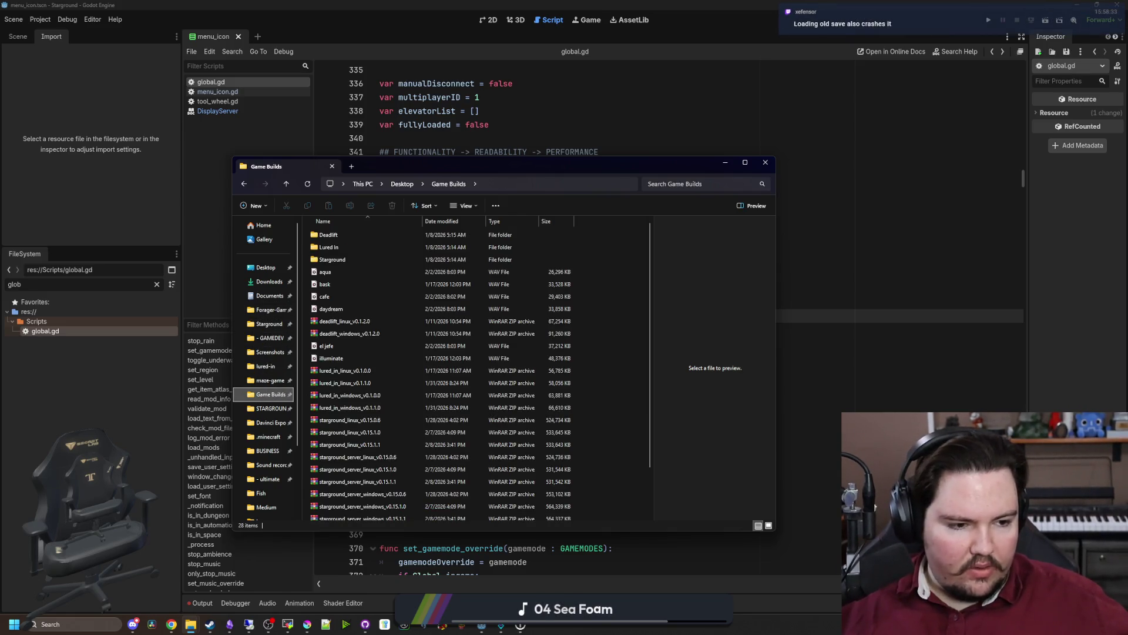
Compare the starground_windows v0.15.1.1 and v0.15.1.0 archives, then select starground_linux_v0.15.1.1.
click(992, 210)
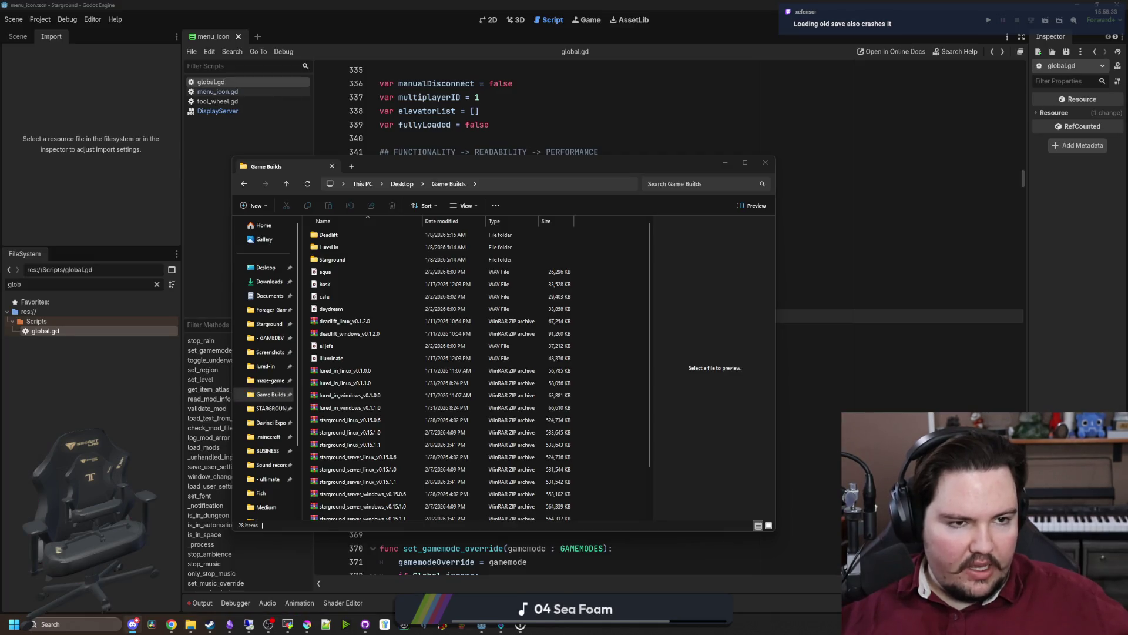
scroll(415, 359, down, 2)
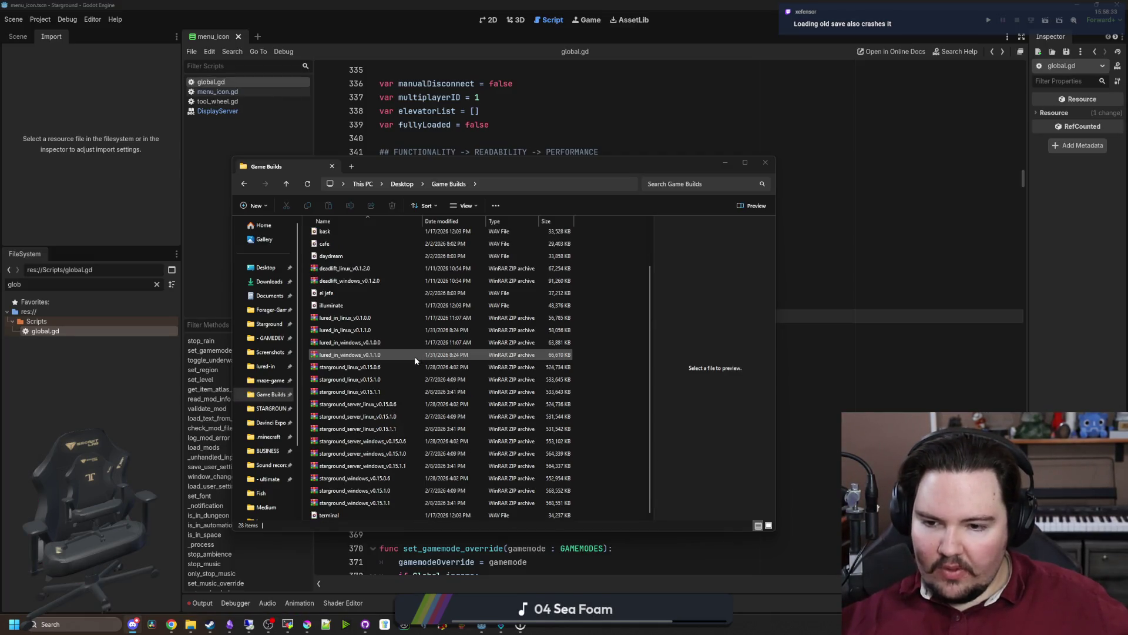
click(401, 503)
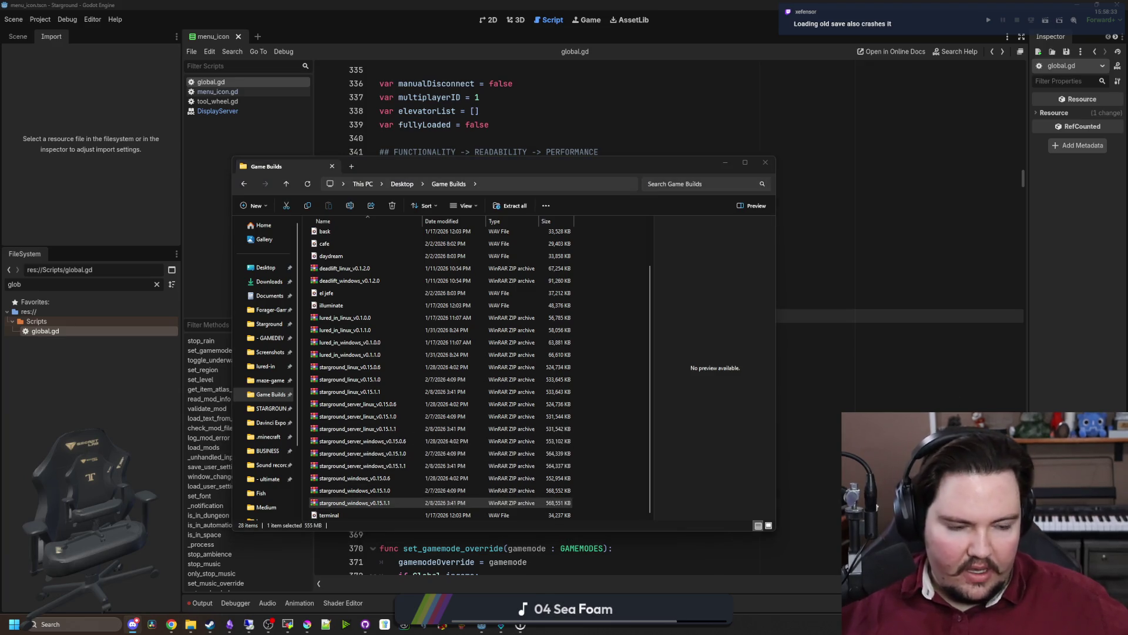
click(511, 491)
click(405, 504)
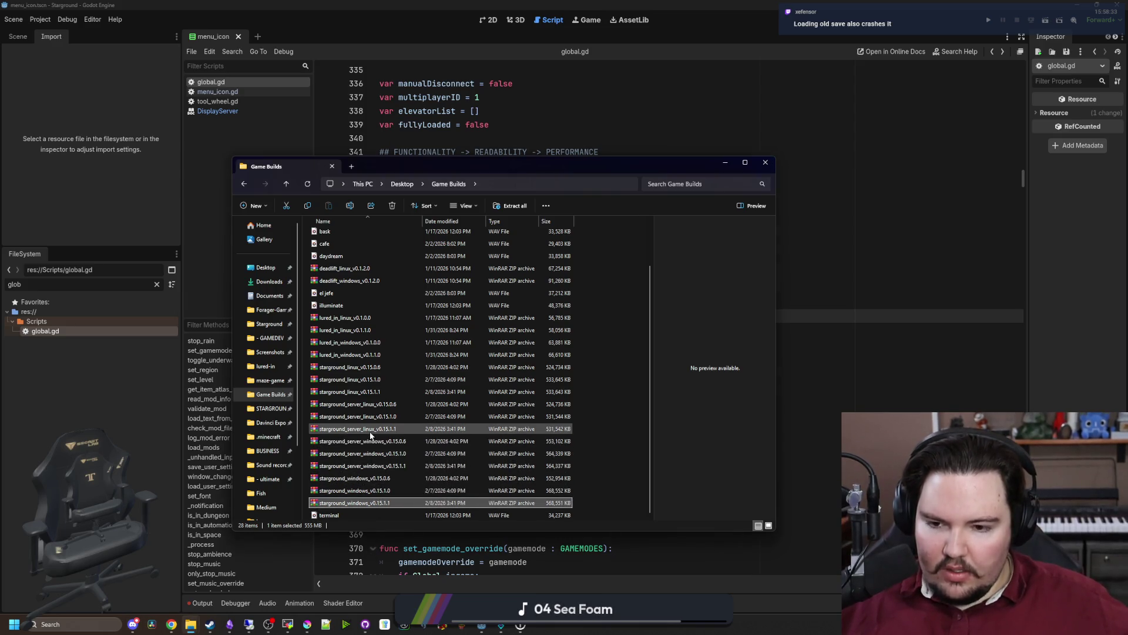
click(385, 392)
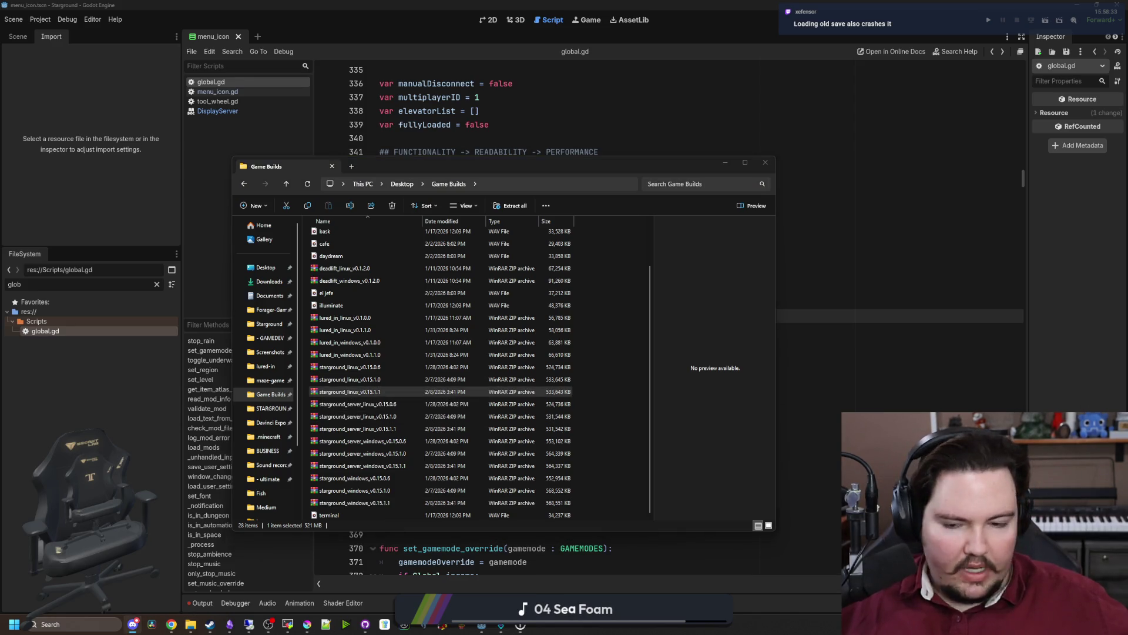
click(532, 392)
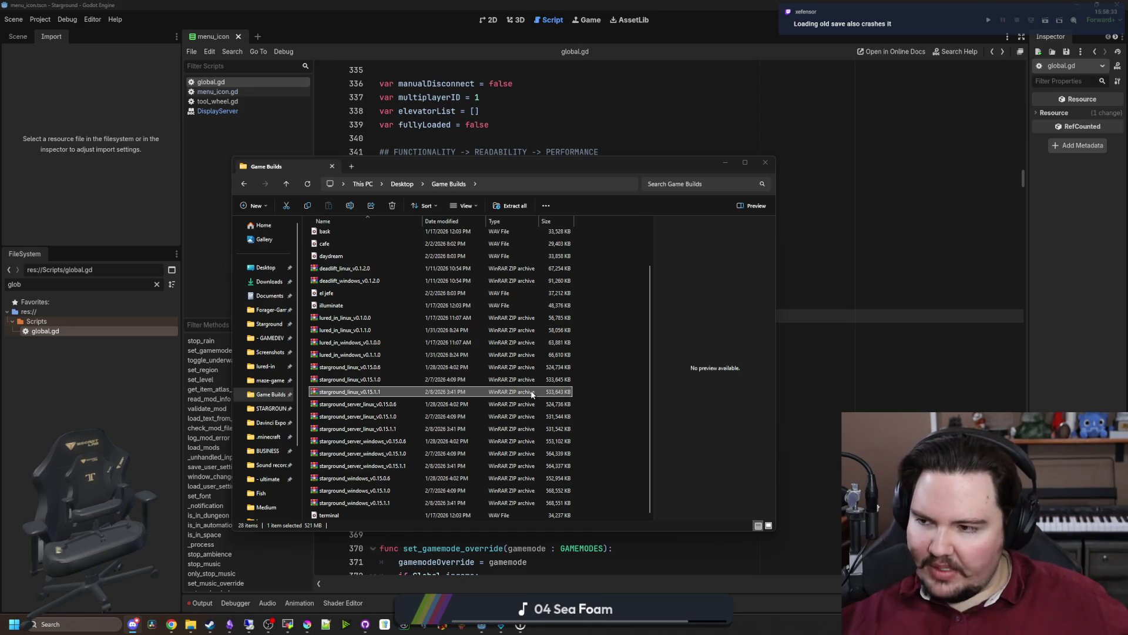
click(533, 394)
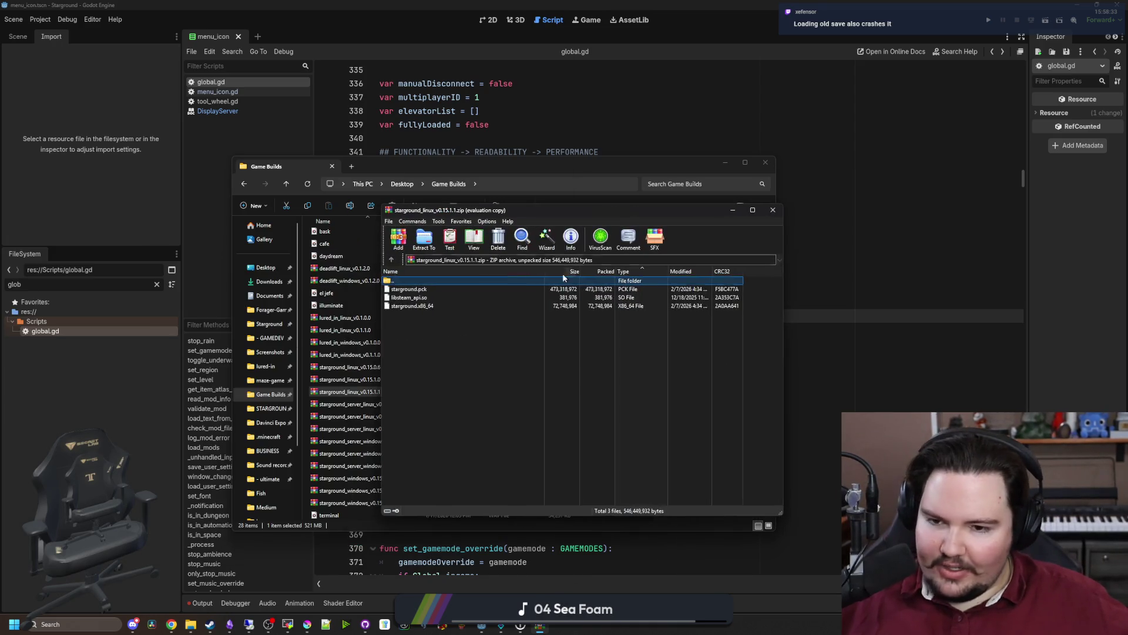
Select all files in starground_linux_v0.15.1.1.zip in WinRAR and minimize the Godot editor.
key(ctrl+a)
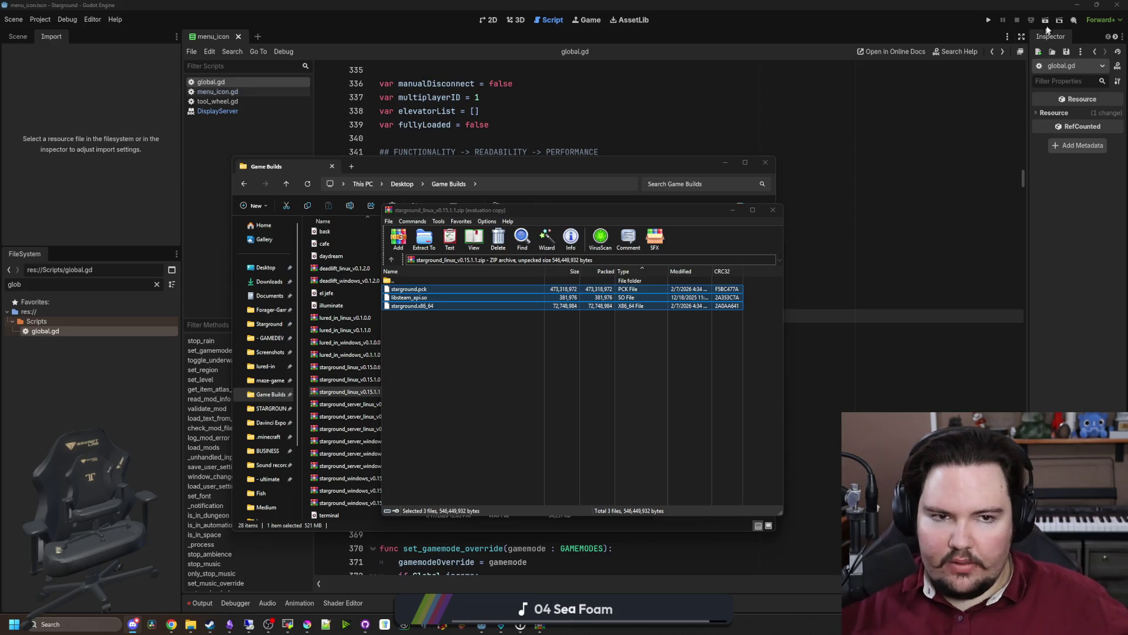
click(1077, 5)
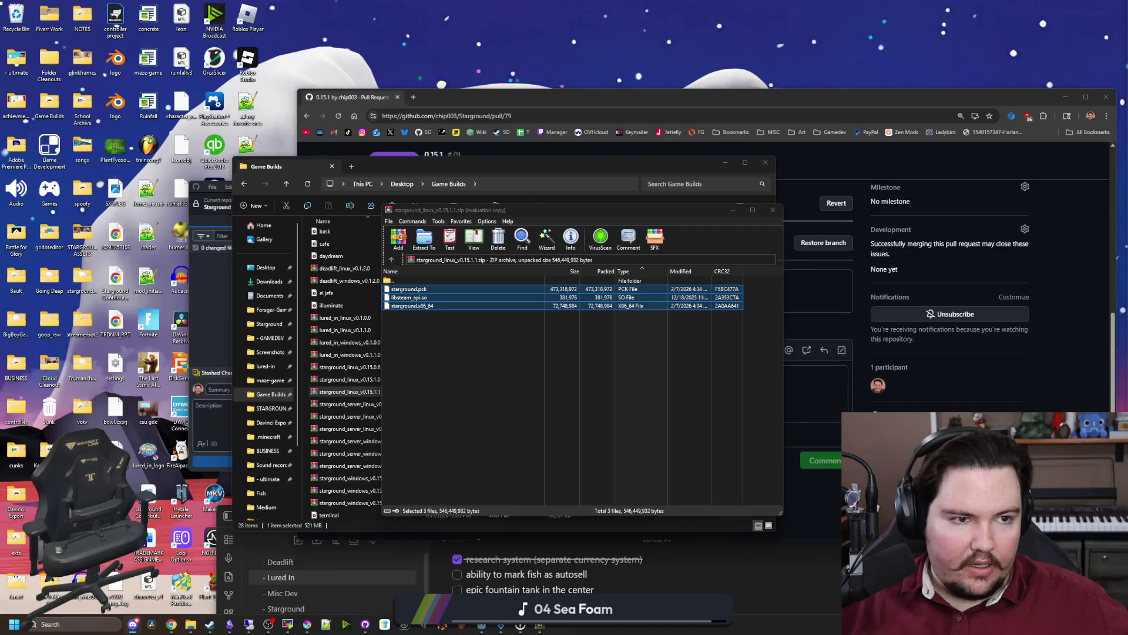
Extract starground.pck, starground.x86_64 and libsteam_api.so onto the desktop and open the Desktop folder.
drag(412, 297, 418, 188)
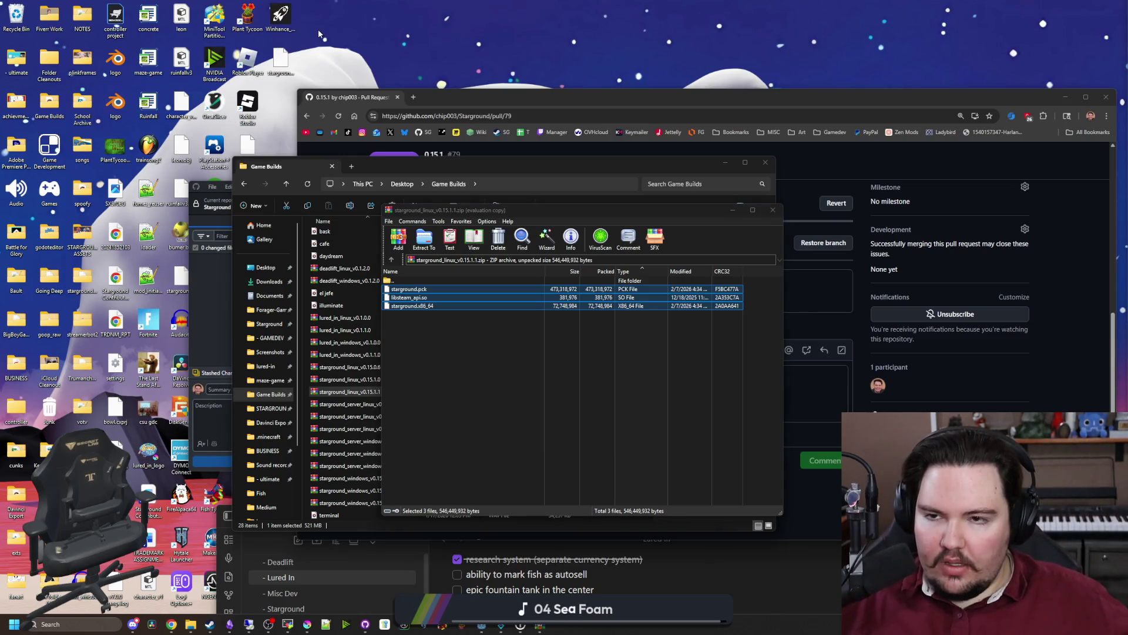
mouse_move(190, 624)
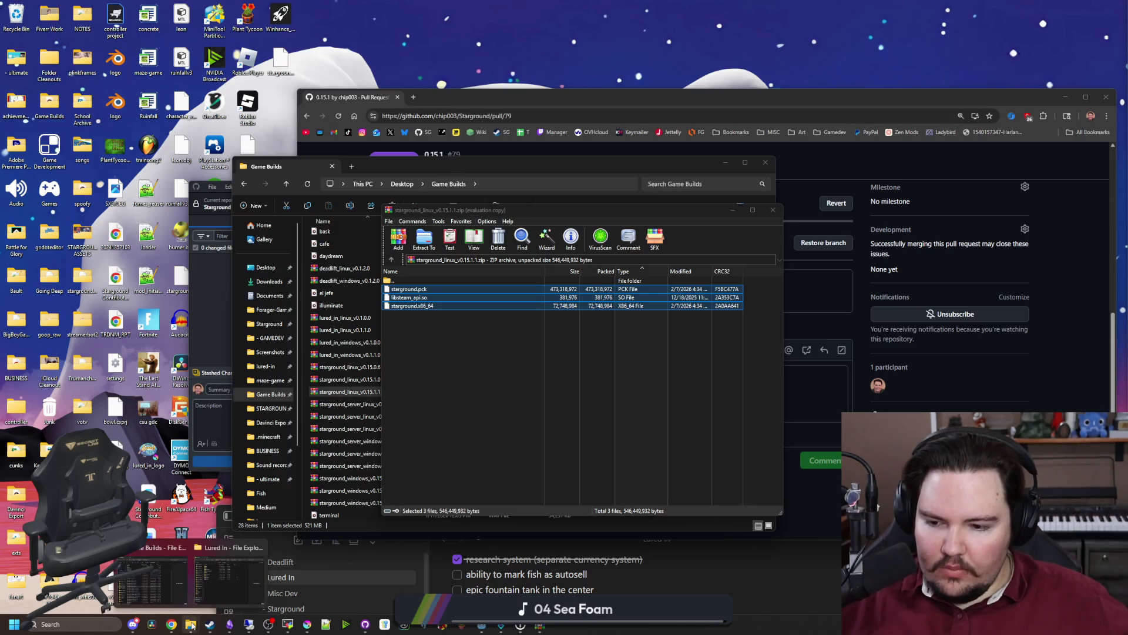
click(232, 586)
scroll(273, 288, up, 2)
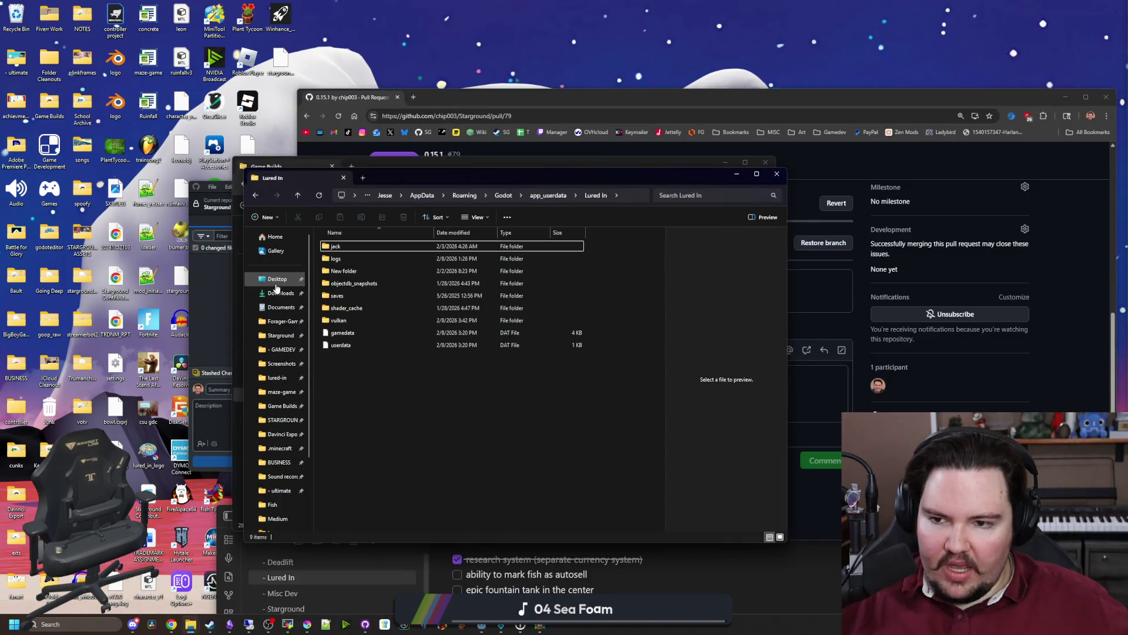
click(272, 286)
Check the file sizes of the extracted starground.pck, starground.x86_64 and libsteam_api.so.
click(368, 250)
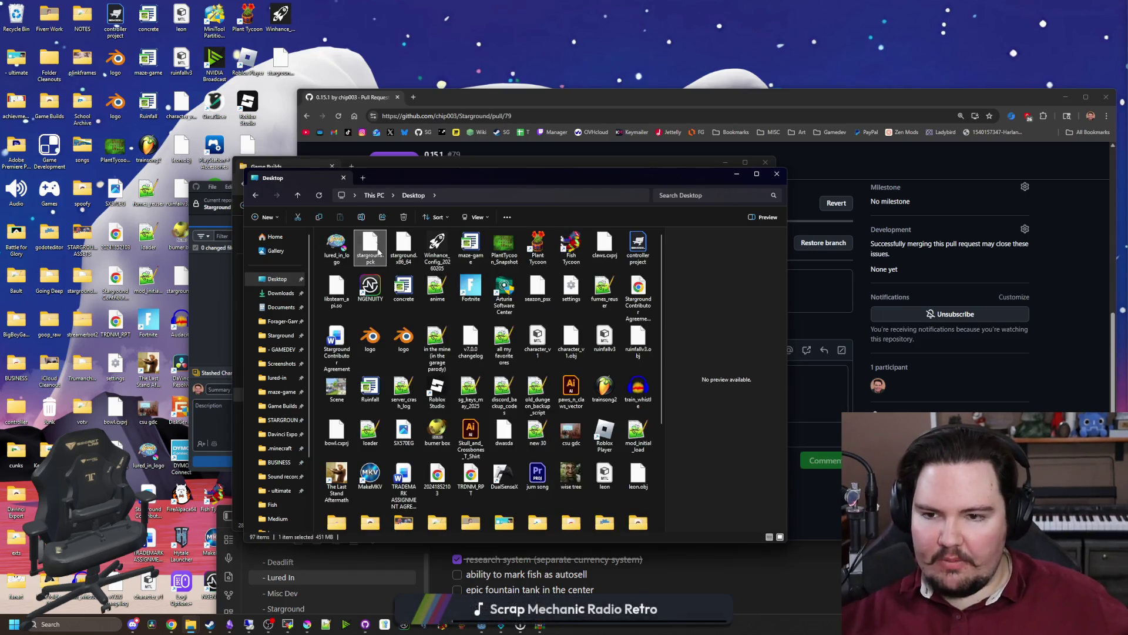
ctrl+click(403, 250)
ctrl+click(336, 288)
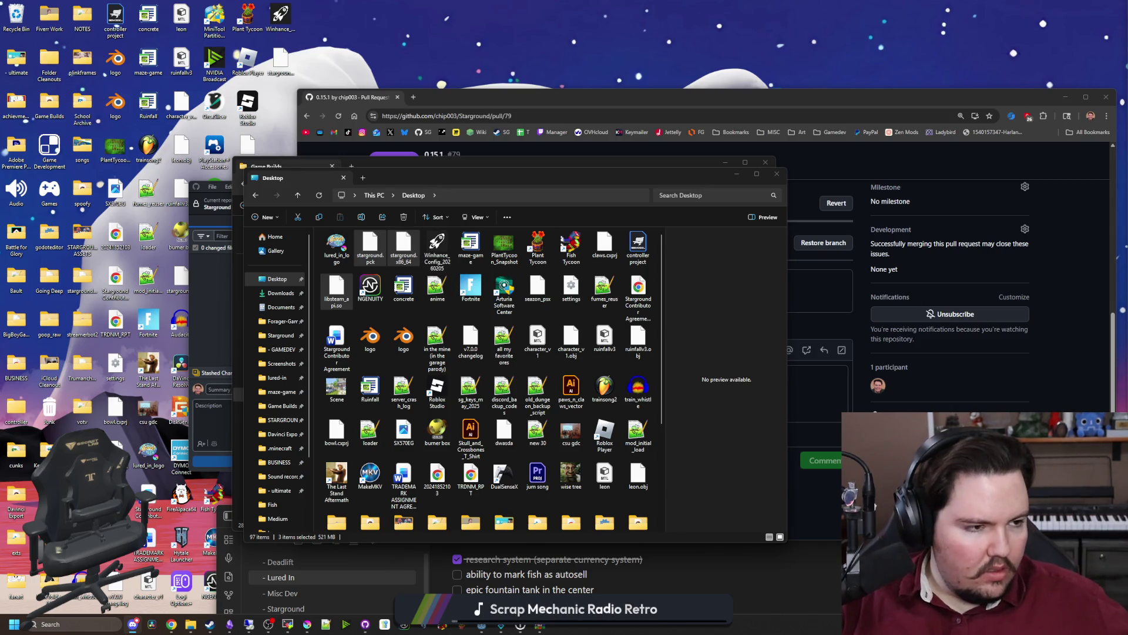
click(405, 257)
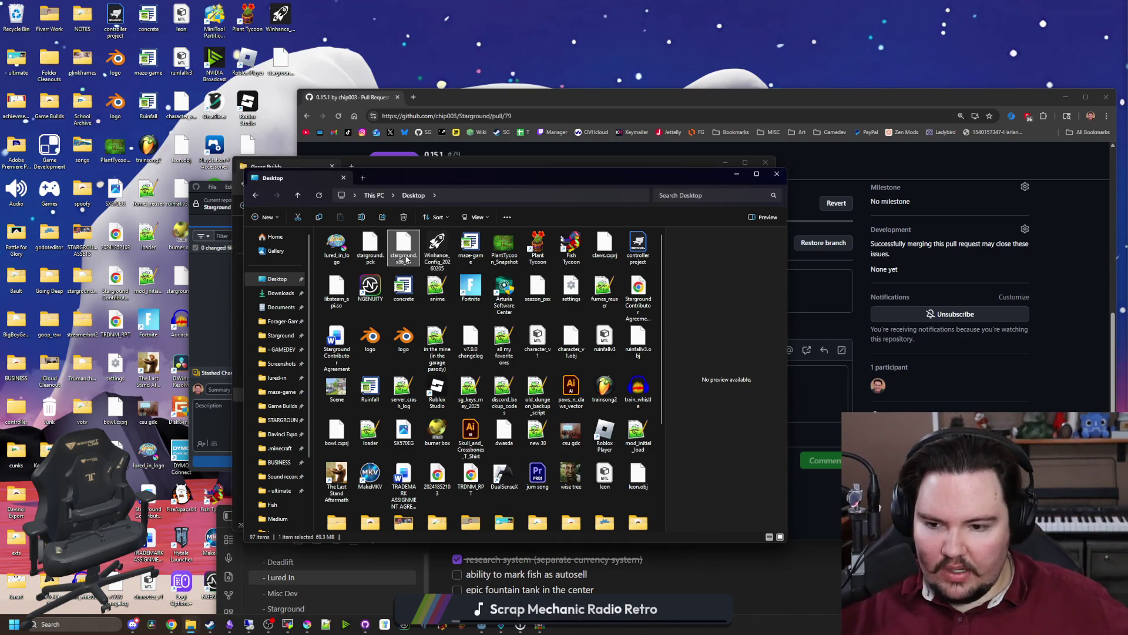
click(334, 288)
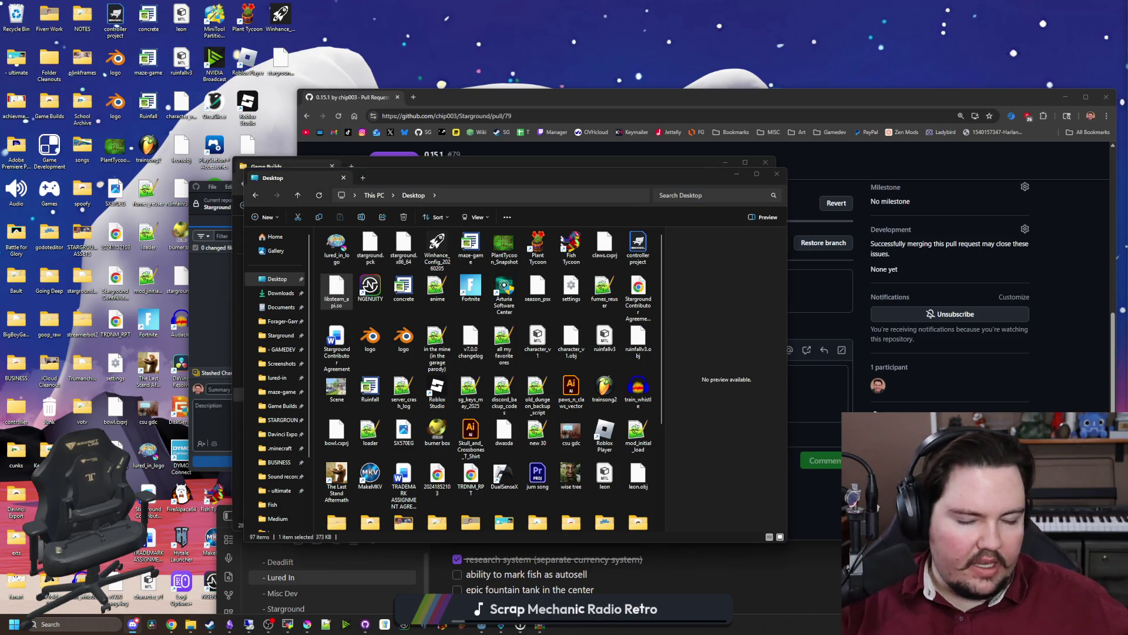
click(373, 265)
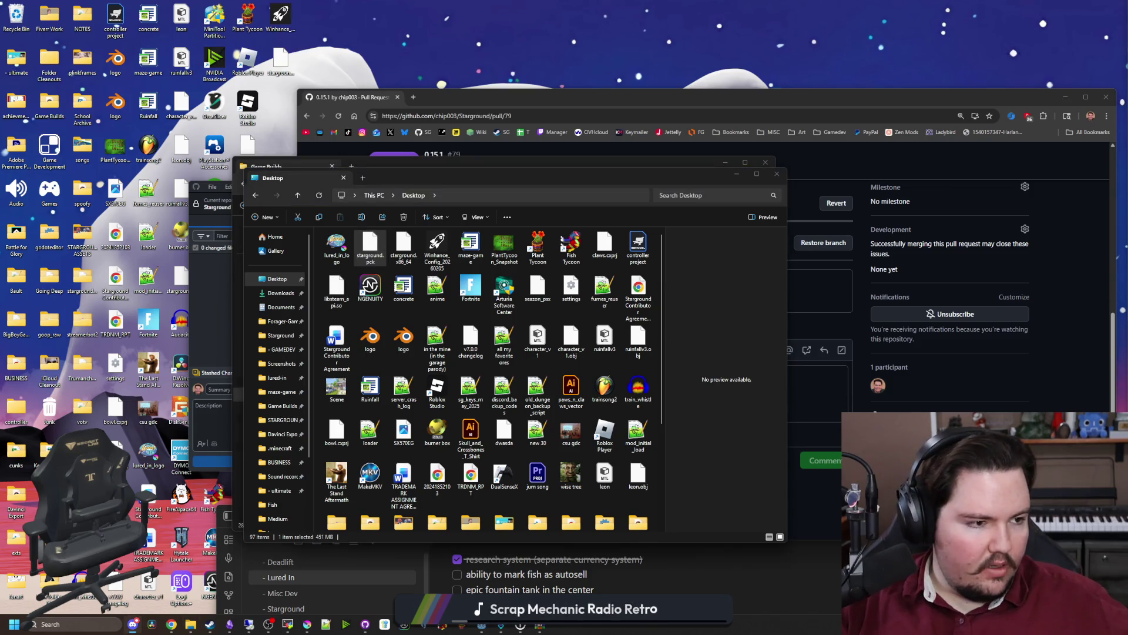
click(403, 247)
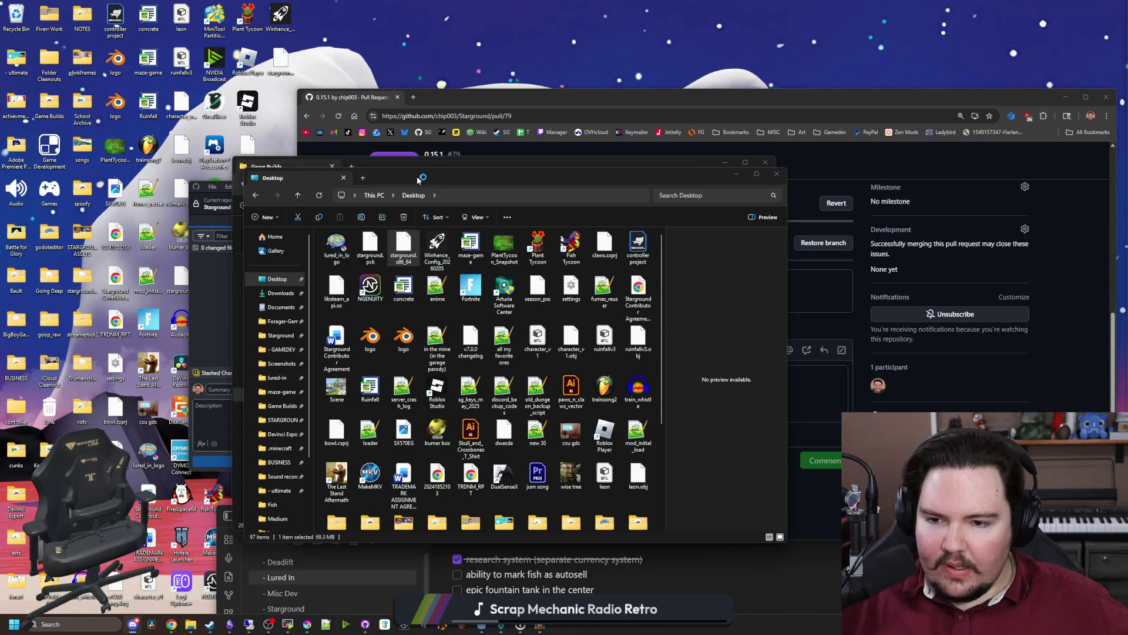
Move the Desktop window aside and recheck the three extracted files' sizes.
mouse_move(419, 180)
mouse_down()
mouse_move(501, 196)
mouse_move(492, 139)
mouse_up()
click(448, 204)
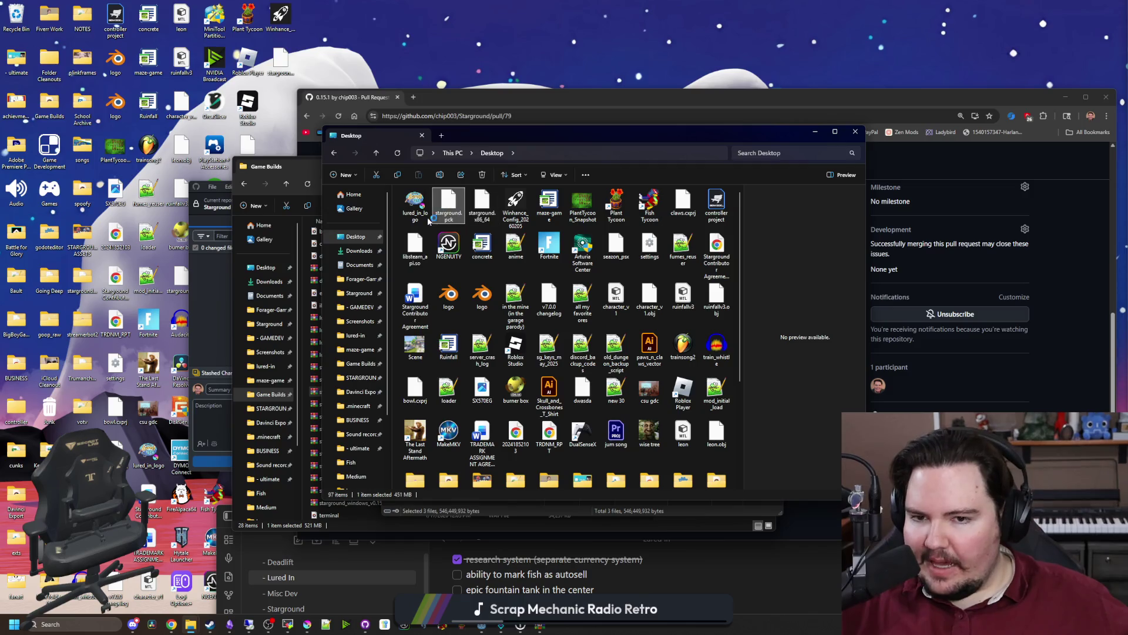
click(417, 244)
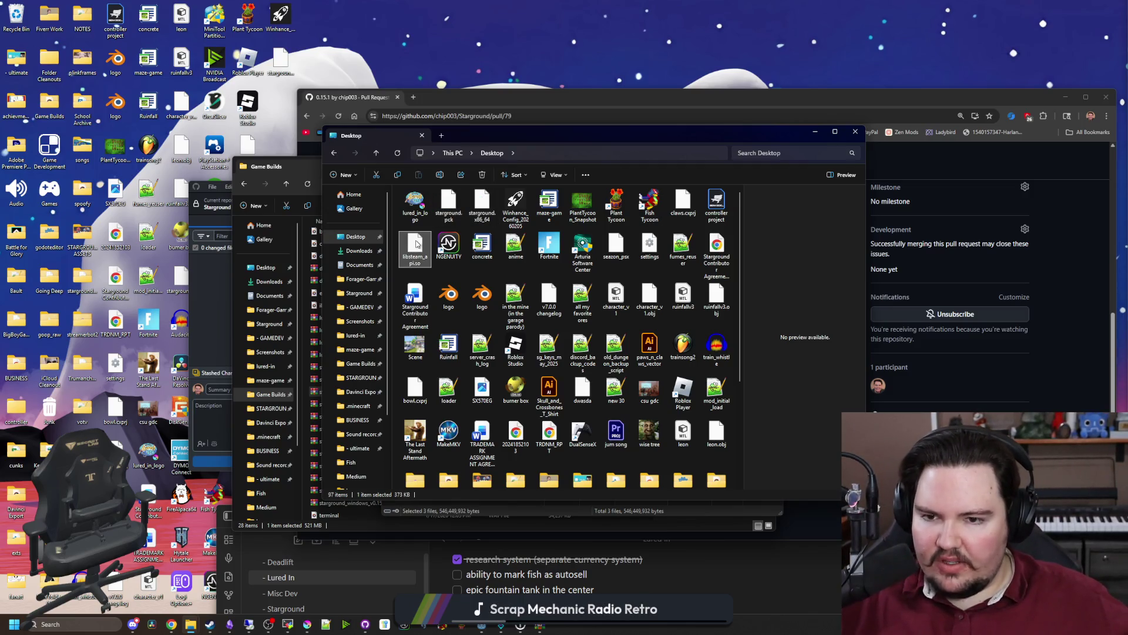
click(482, 205)
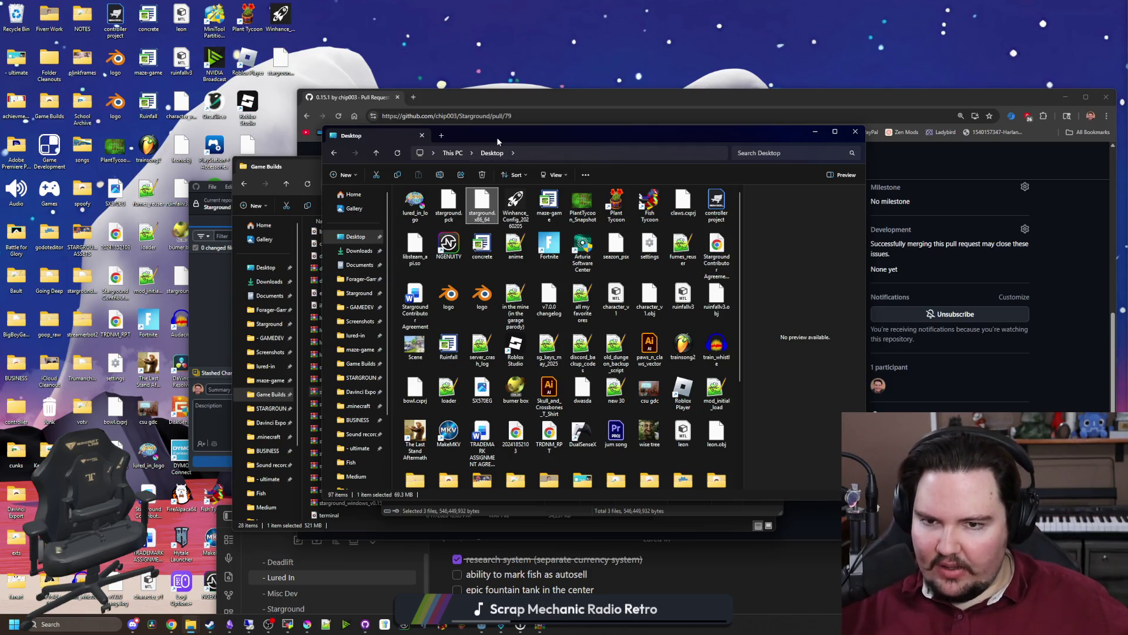
Minimize the WinRAR archive and Desktop windows, then put away the Game Builds window.
drag(496, 136, 735, 262)
click(516, 332)
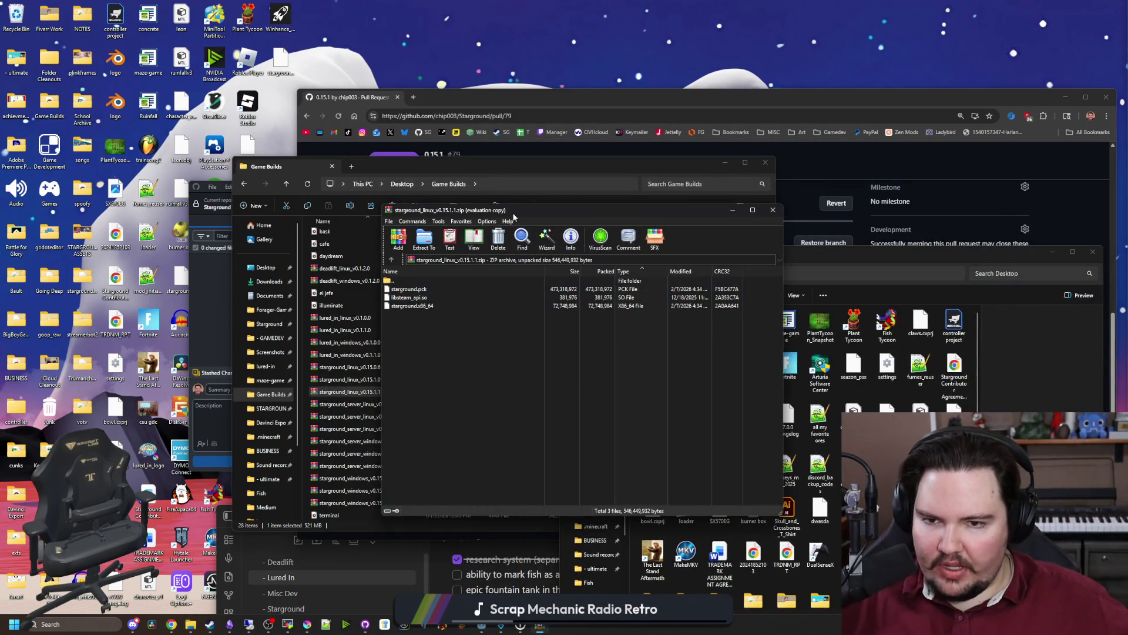
mouse_move(513, 215)
mouse_down()
mouse_move(375, 291)
mouse_move(370, 275)
mouse_up()
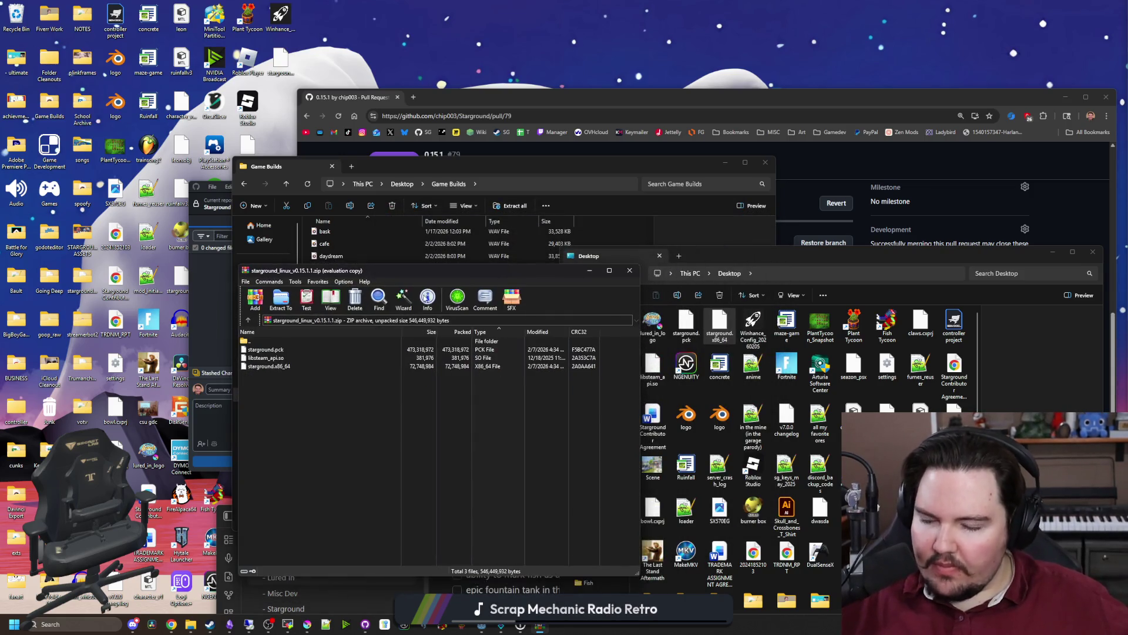
click(590, 271)
drag(1063, 251, 776, 267)
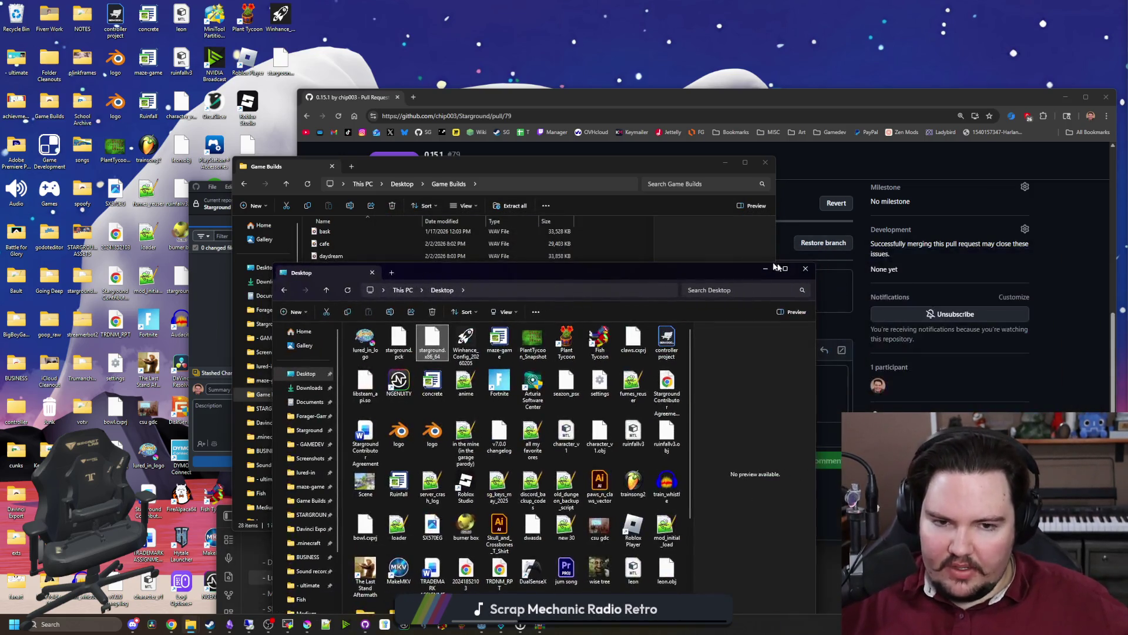
click(766, 270)
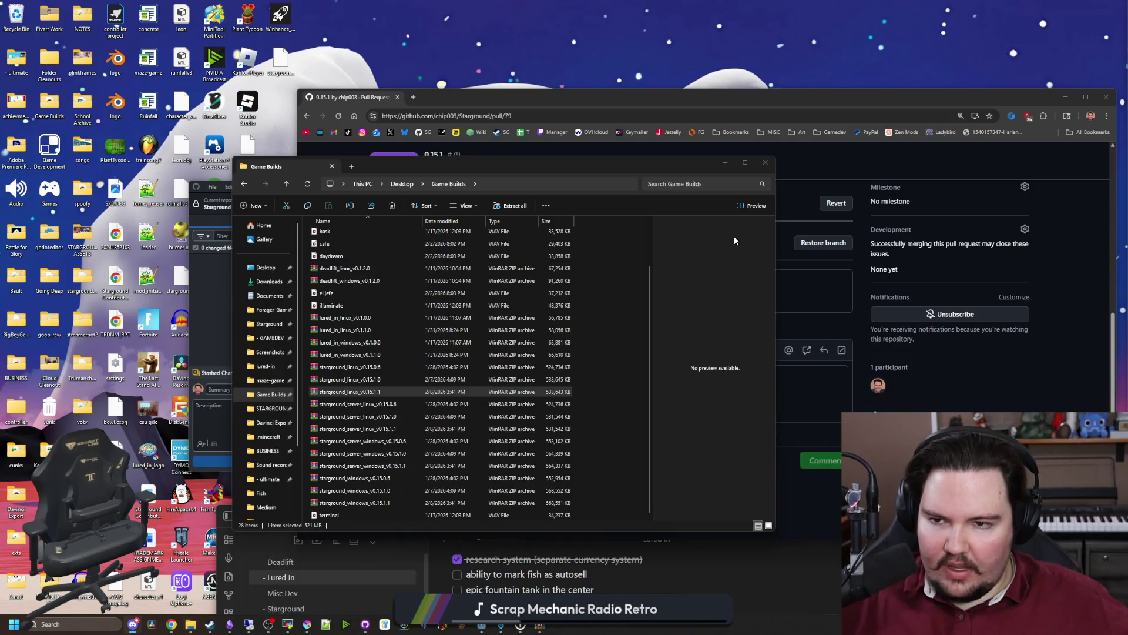
click(725, 163)
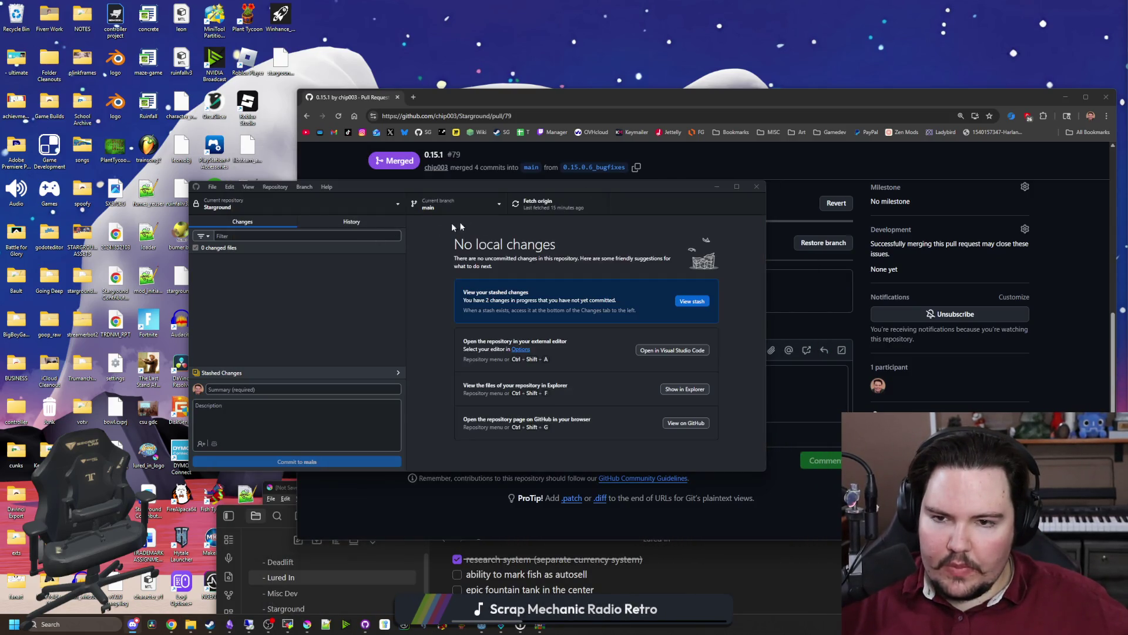
Maximize the browser on PR #79, open the Starground repository's Code page, then bring up the server terminal.
click(718, 186)
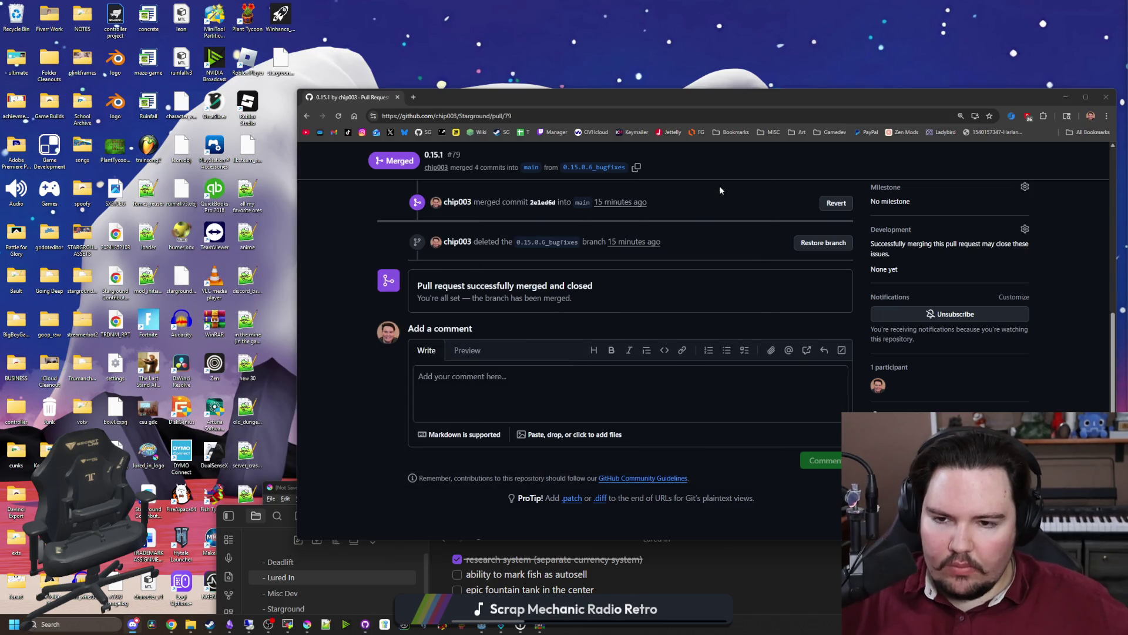
double_click(549, 101)
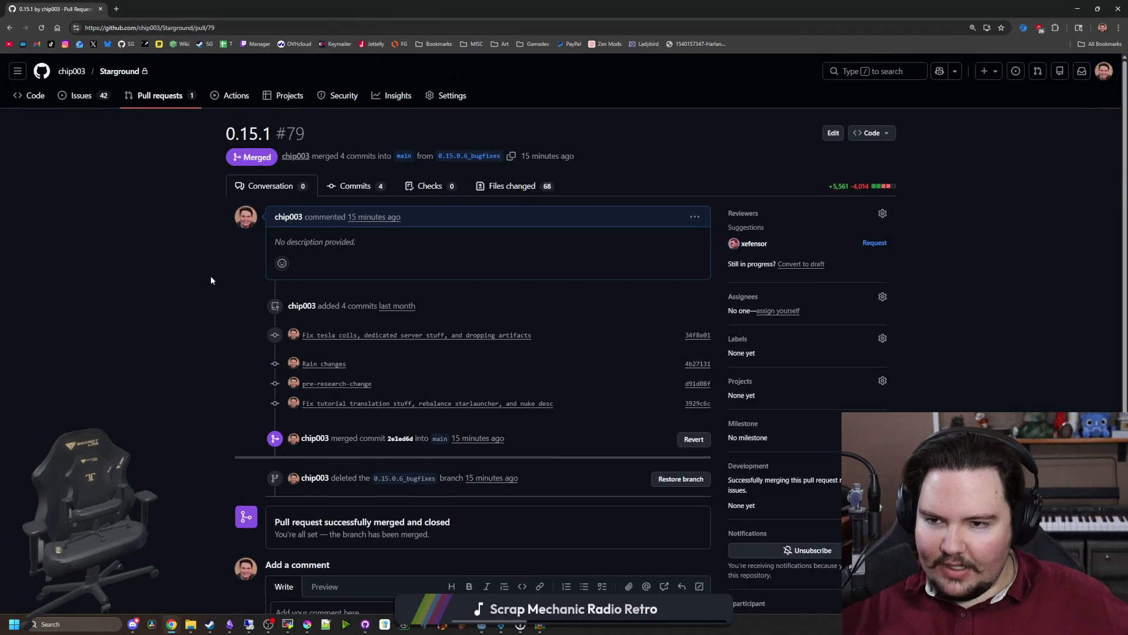
scroll(199, 306, down, 3)
scroll(163, 350, up, 3)
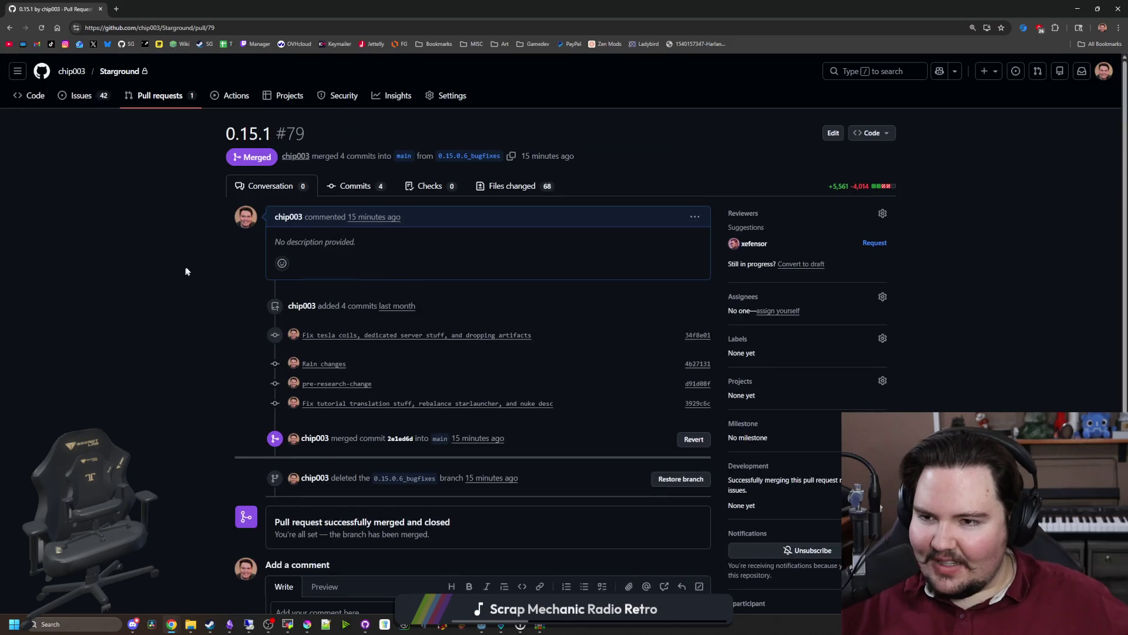
click(24, 97)
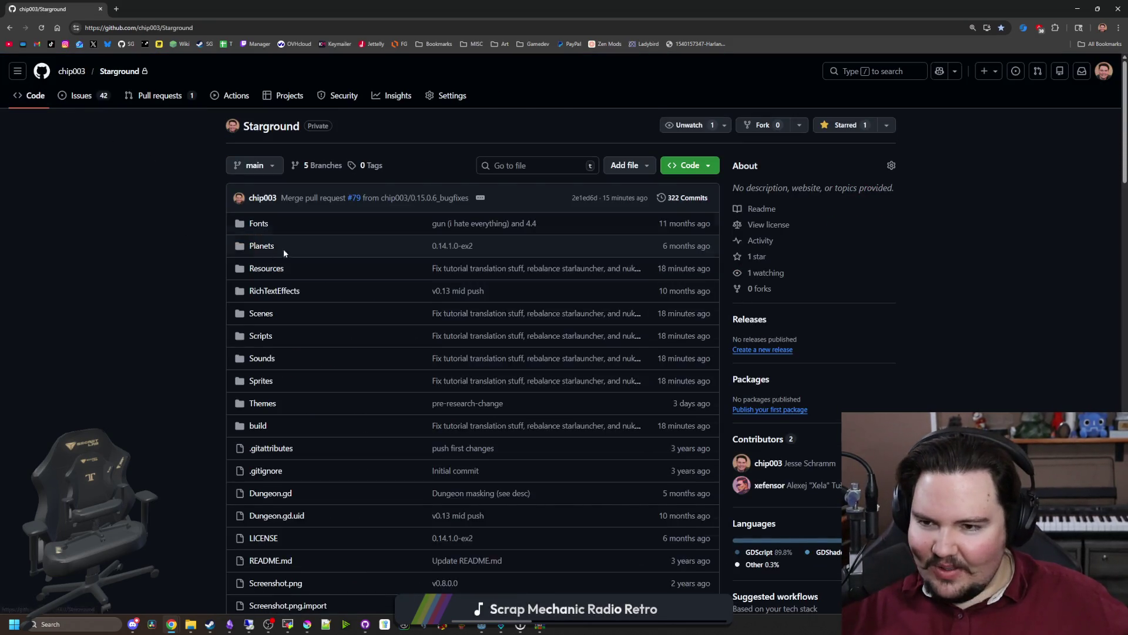
scroll(235, 253, down, 20)
scroll(235, 288, up, 20)
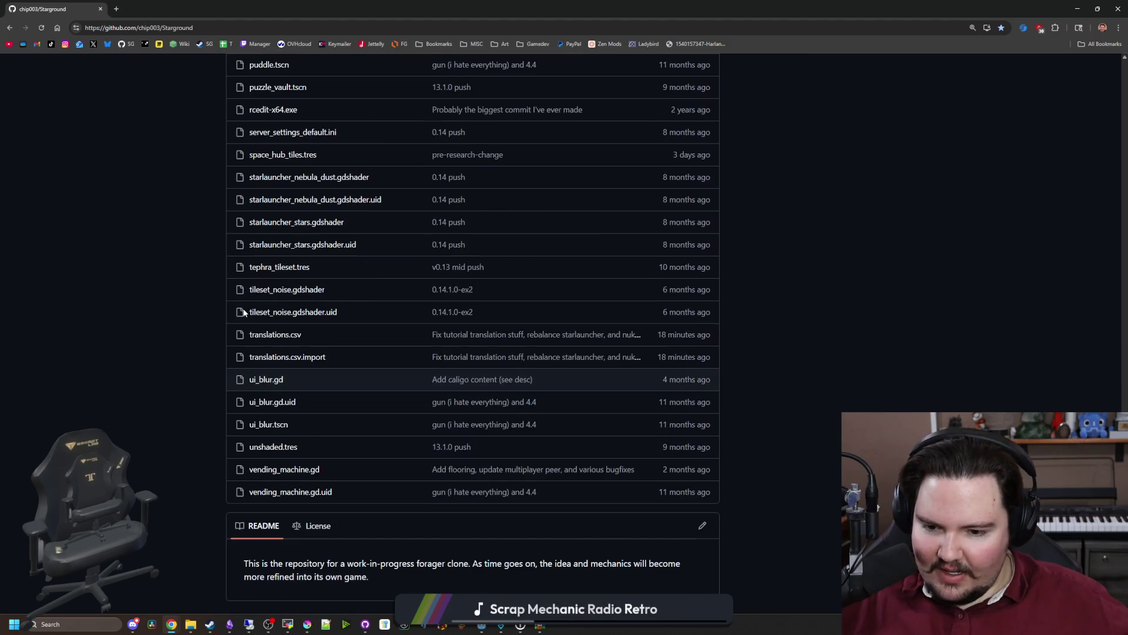
mouse_move(288, 622)
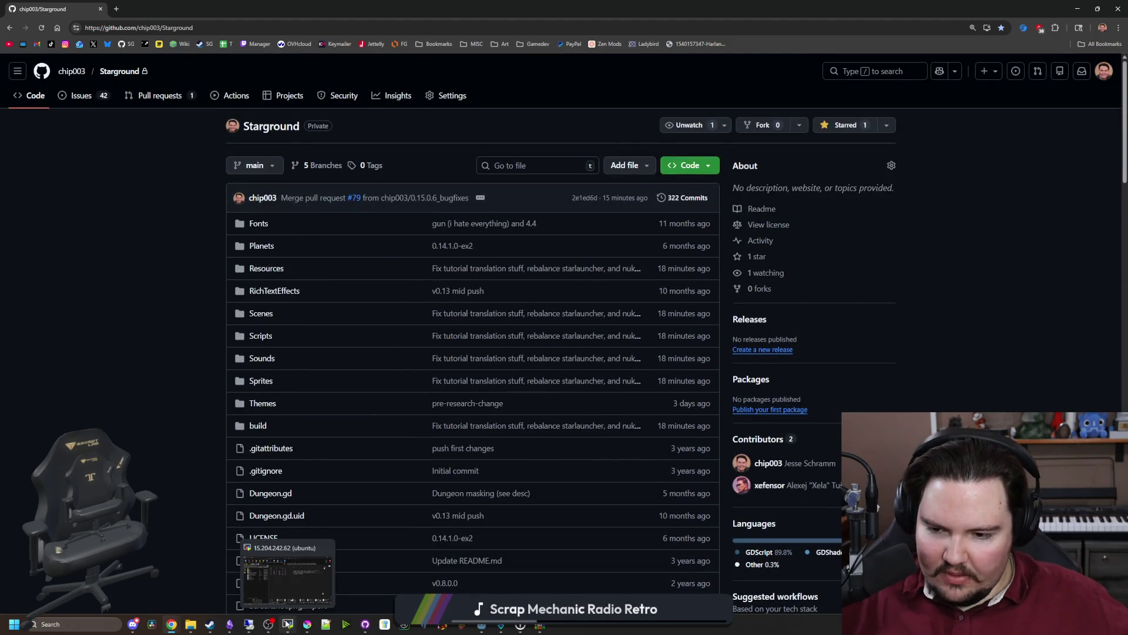
click(281, 580)
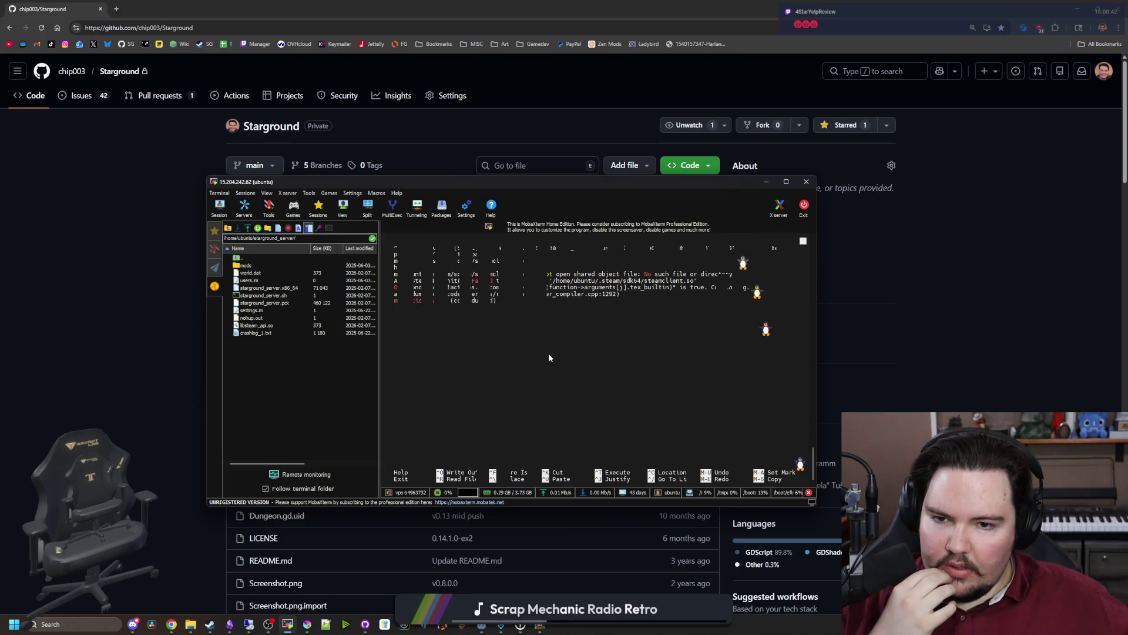
Wake MobaXterm to show the nohup.out crash log, rearrange the windows, and open Windows search.
click(540, 301)
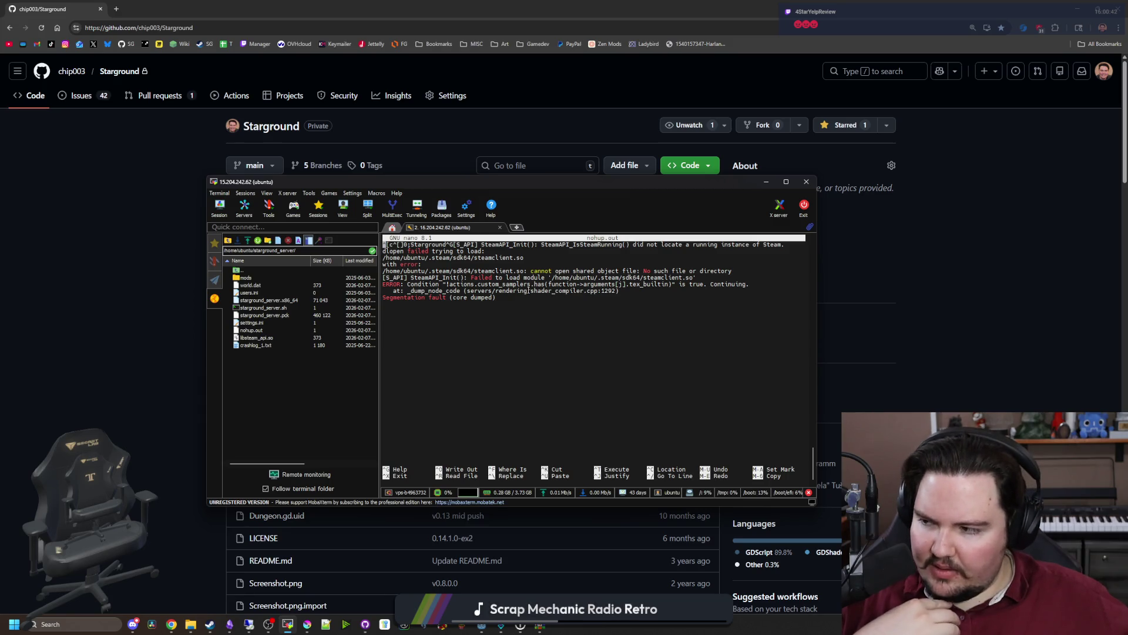
mouse_move(215, 12)
mouse_down()
mouse_move(664, 470)
mouse_move(692, 479)
mouse_up()
mouse_move(709, 182)
mouse_down()
mouse_move(829, 159)
mouse_move(953, 82)
mouse_up()
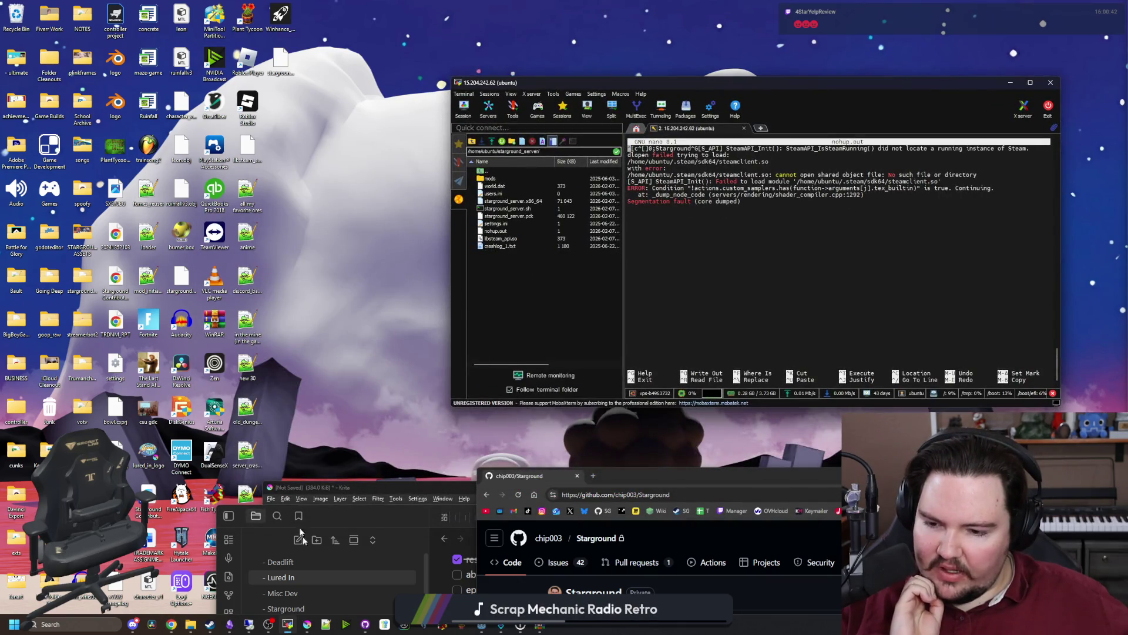
mouse_move(483, 628)
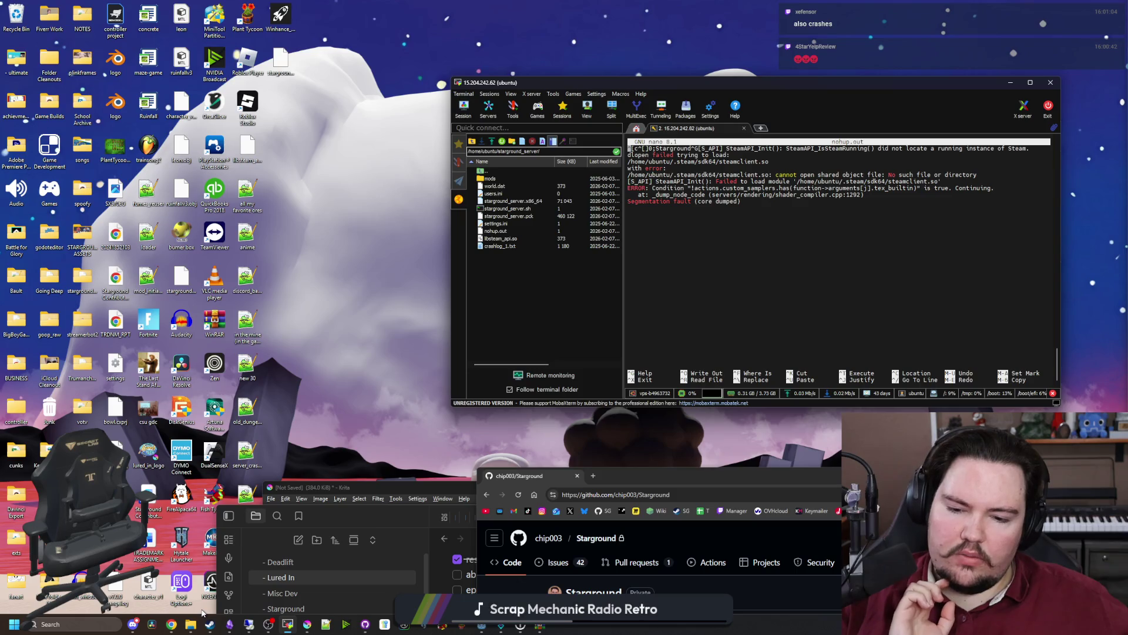
click(77, 625)
Launch GitHub Desktop via search, open the History view, and maximize it.
text(github)
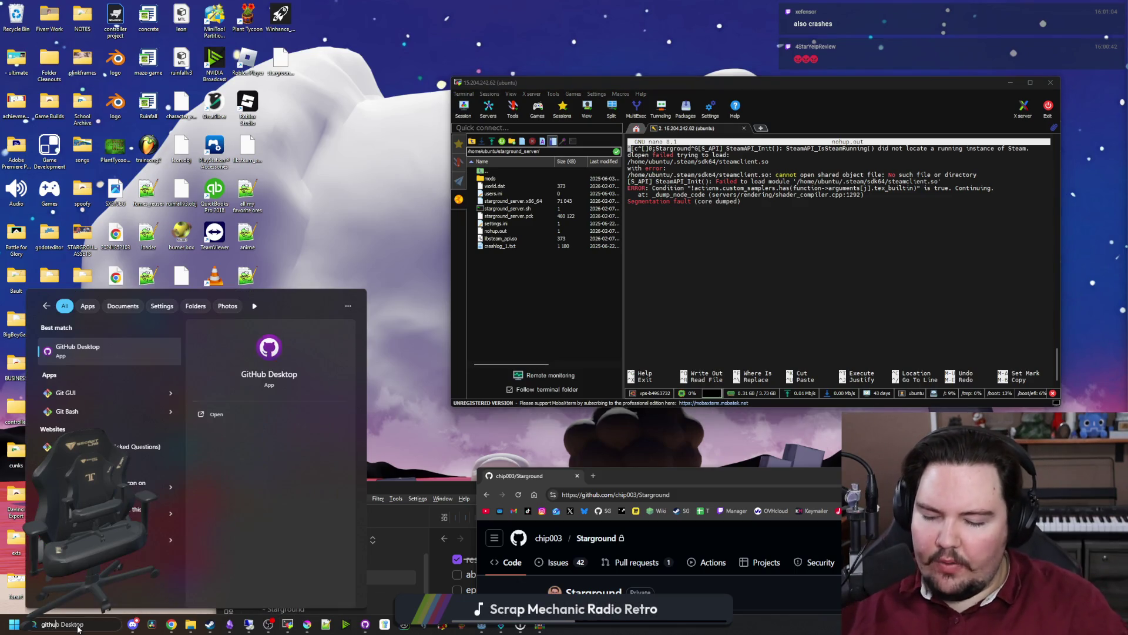
click(86, 348)
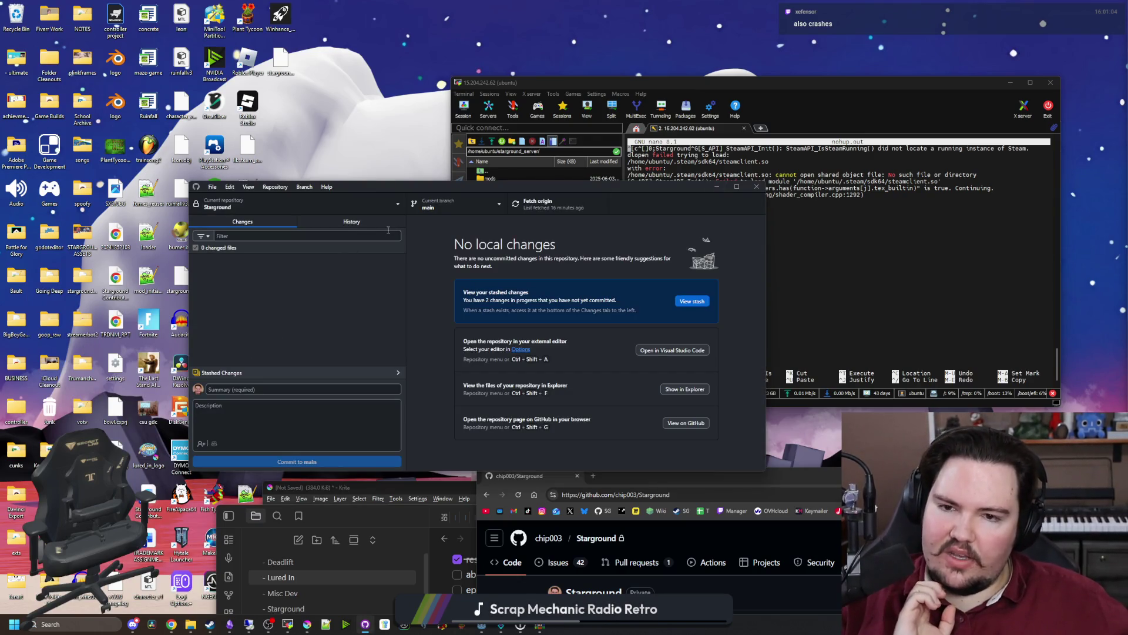
click(365, 225)
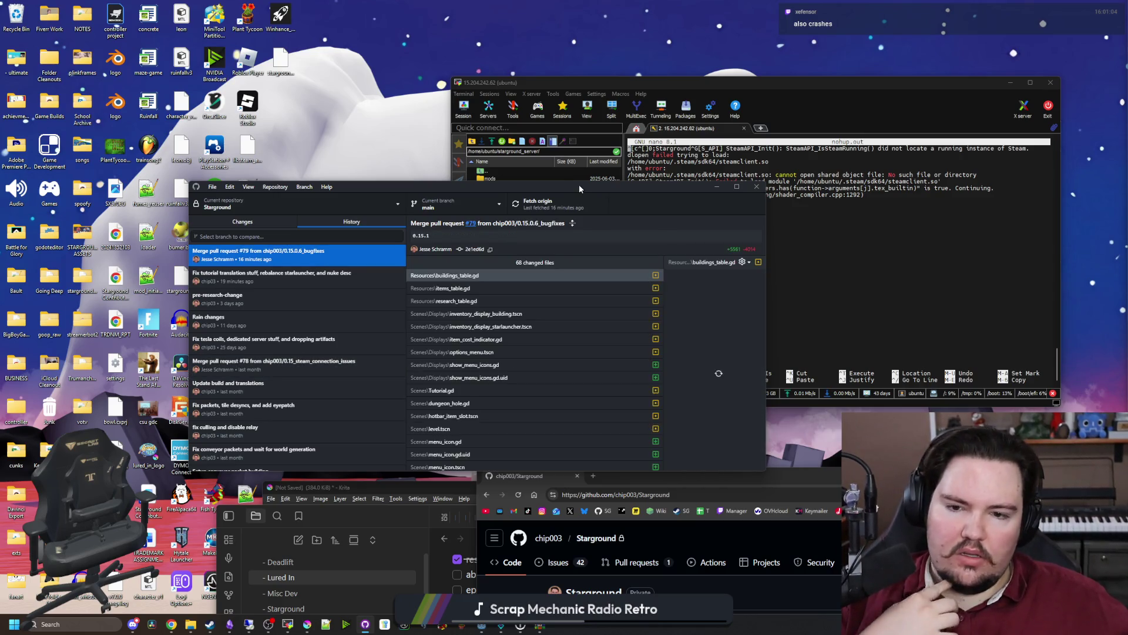
drag(579, 184, 523, 5)
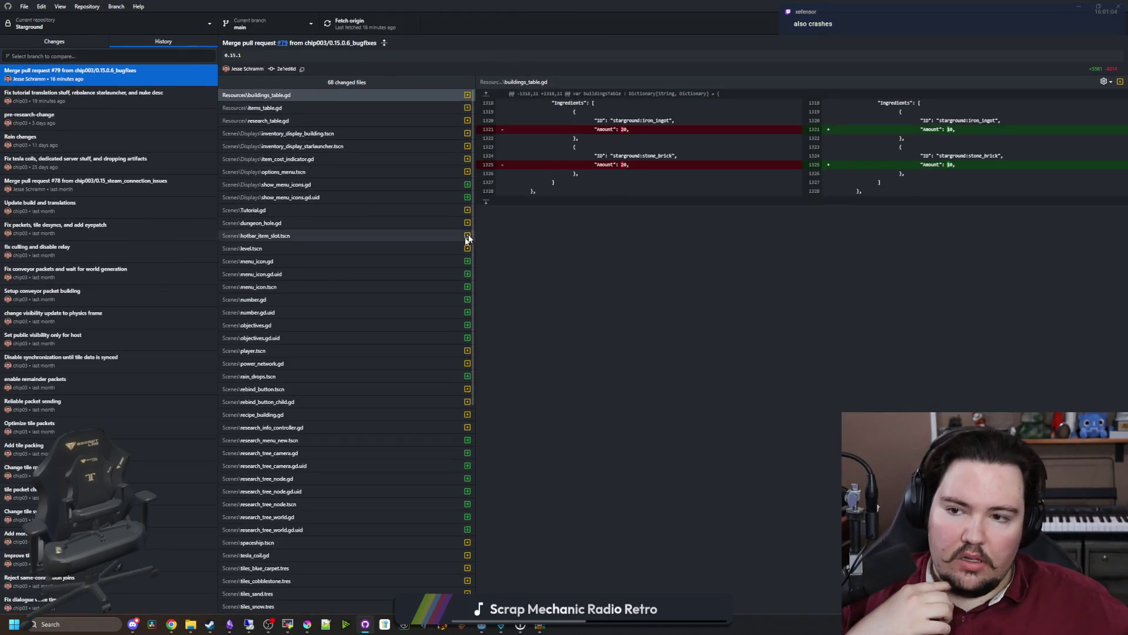
Load and scroll through the full player.tscn diff in the PR #79 merge commit.
click(279, 351)
click(805, 198)
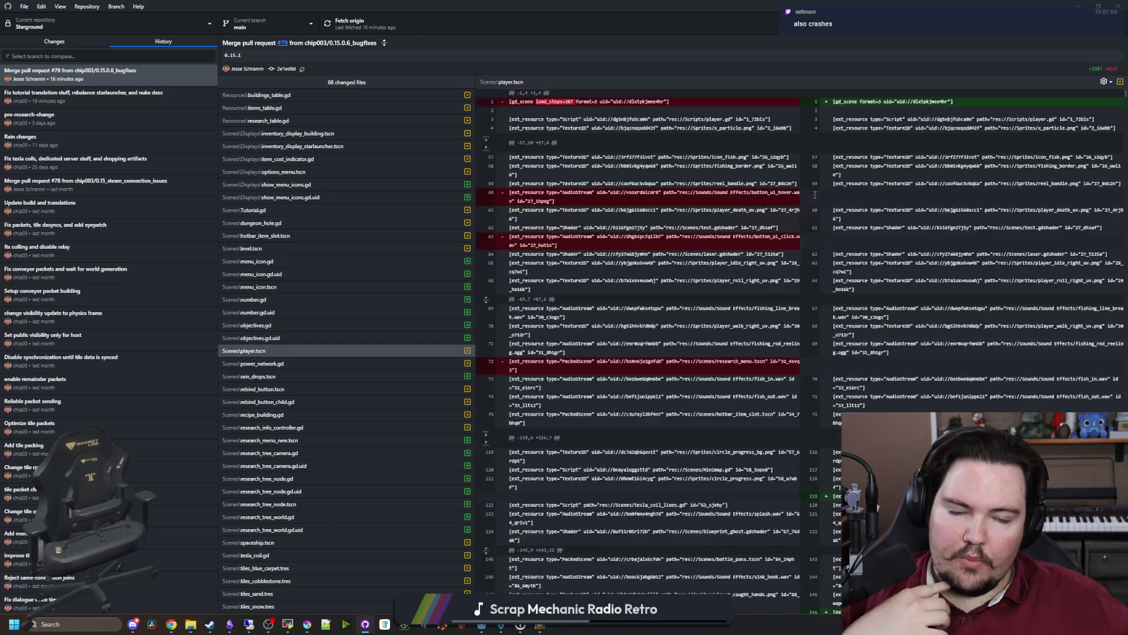
scroll(712, 300, down, 15)
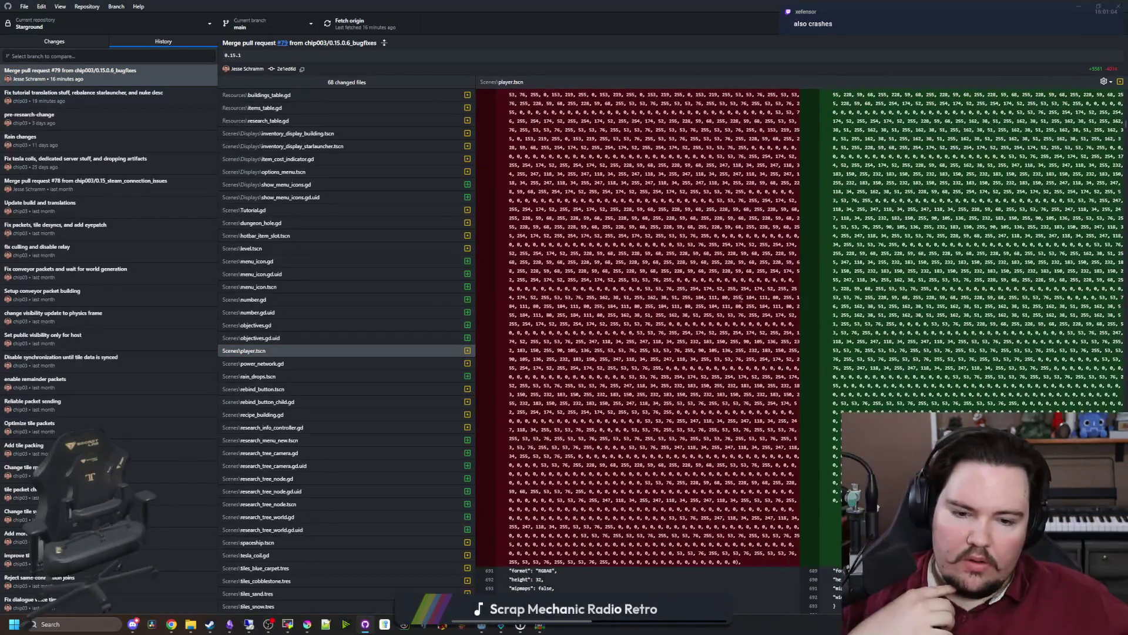
scroll(749, 301, down, 5)
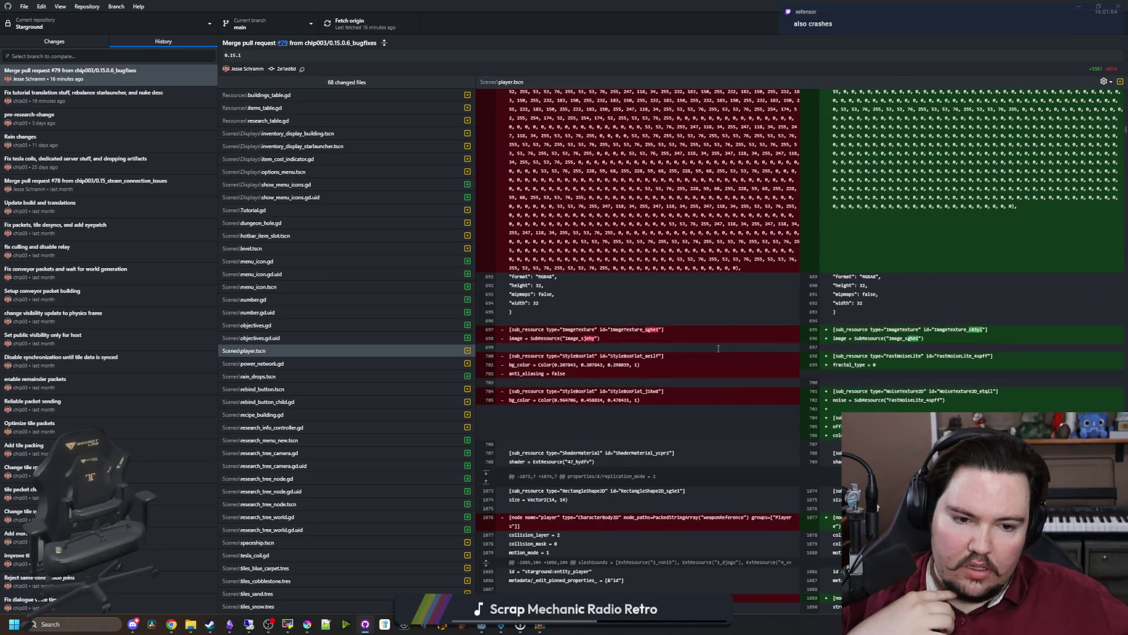
scroll(718, 348, down, 20)
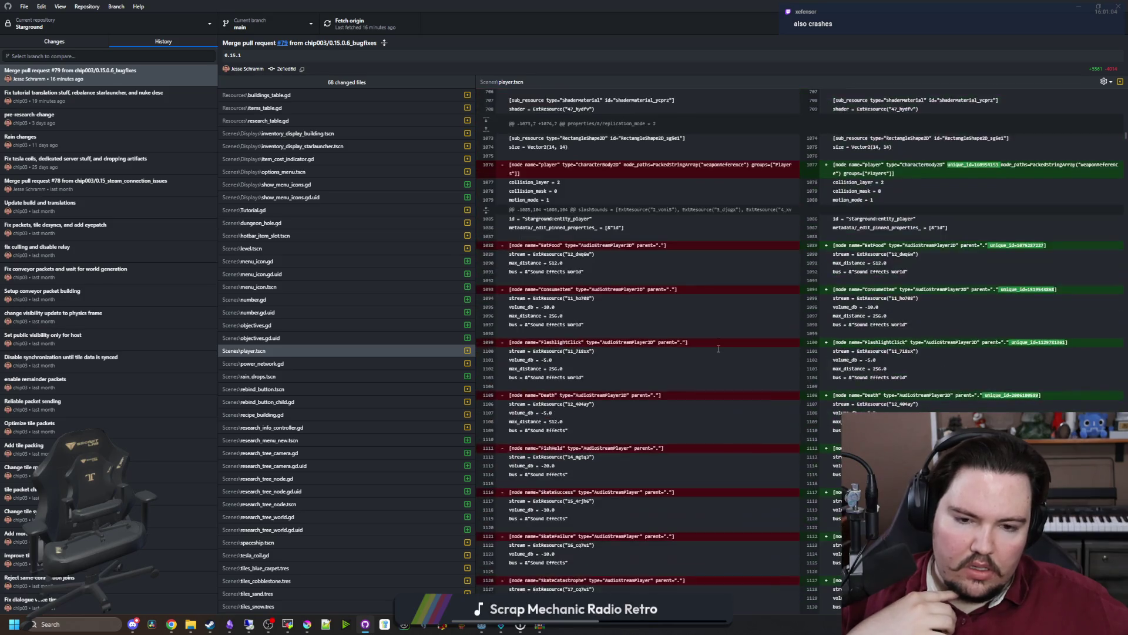
scroll(718, 348, down, 20)
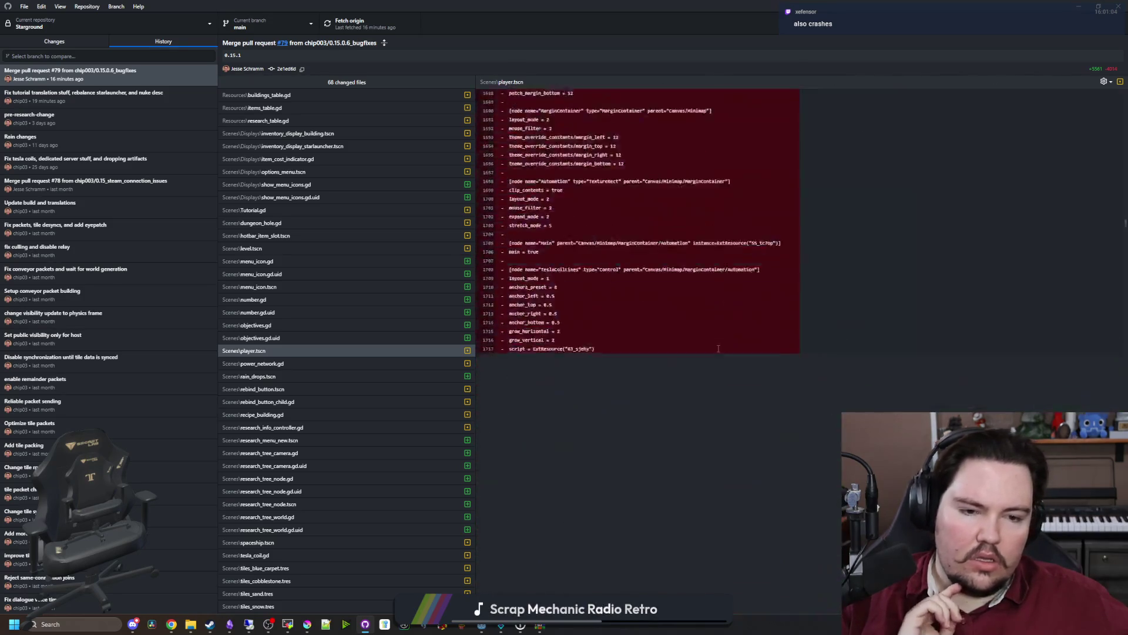
scroll(718, 349, down, 3)
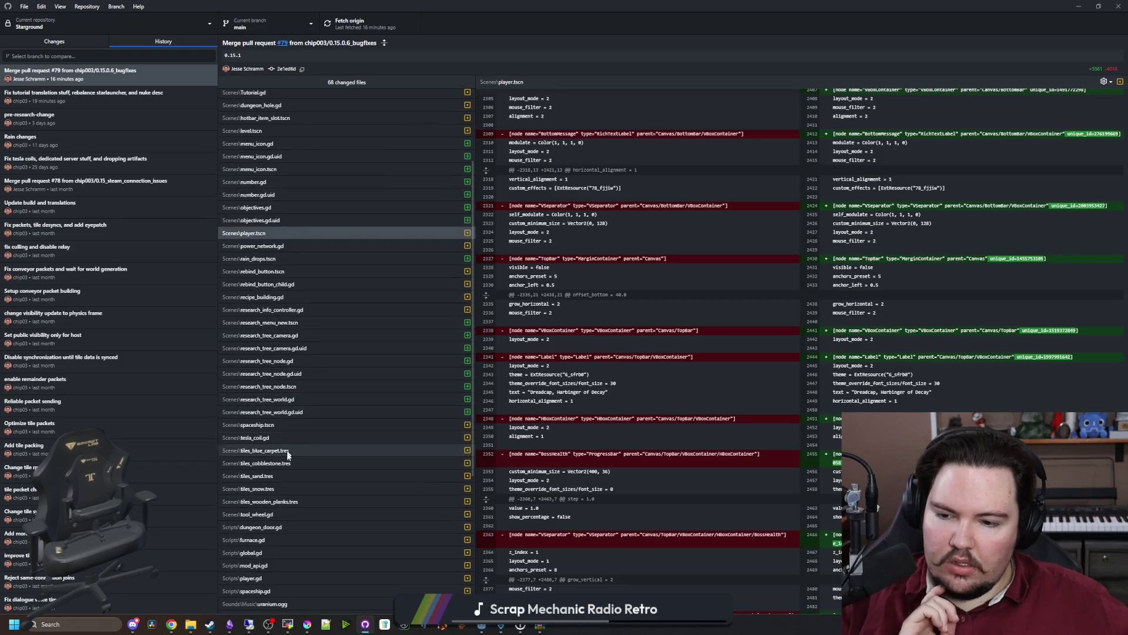
scroll(271, 524, down, 1)
Review the player.gd changes in the merge commit, then restore the window size.
click(270, 521)
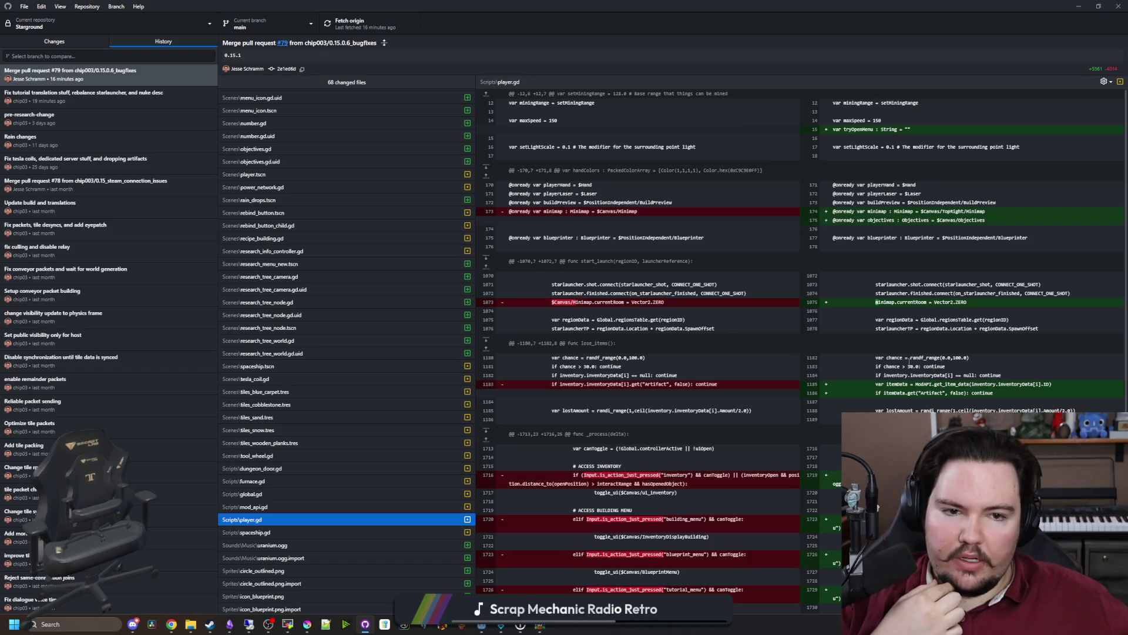
scroll(920, 322, down, 2)
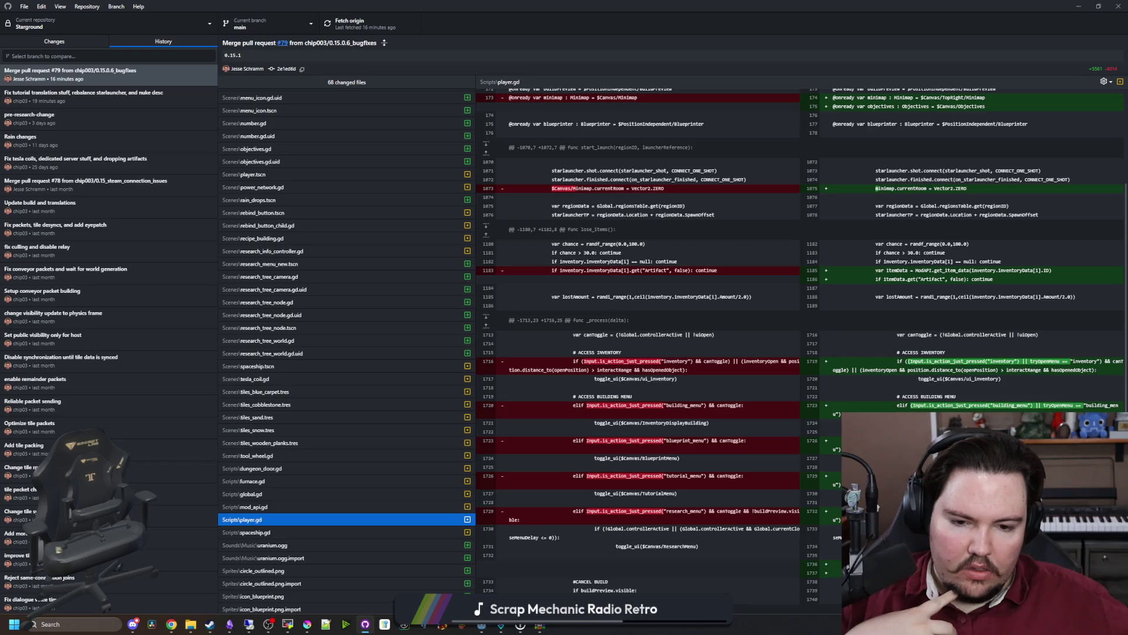
scroll(705, 428, up, 2)
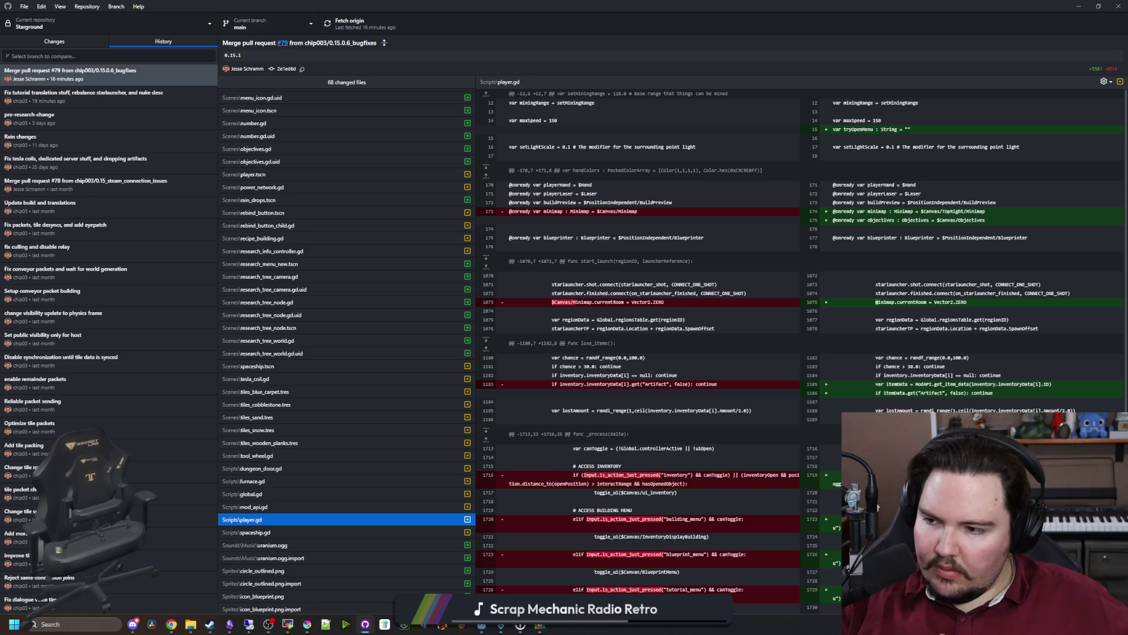
double_click(630, 6)
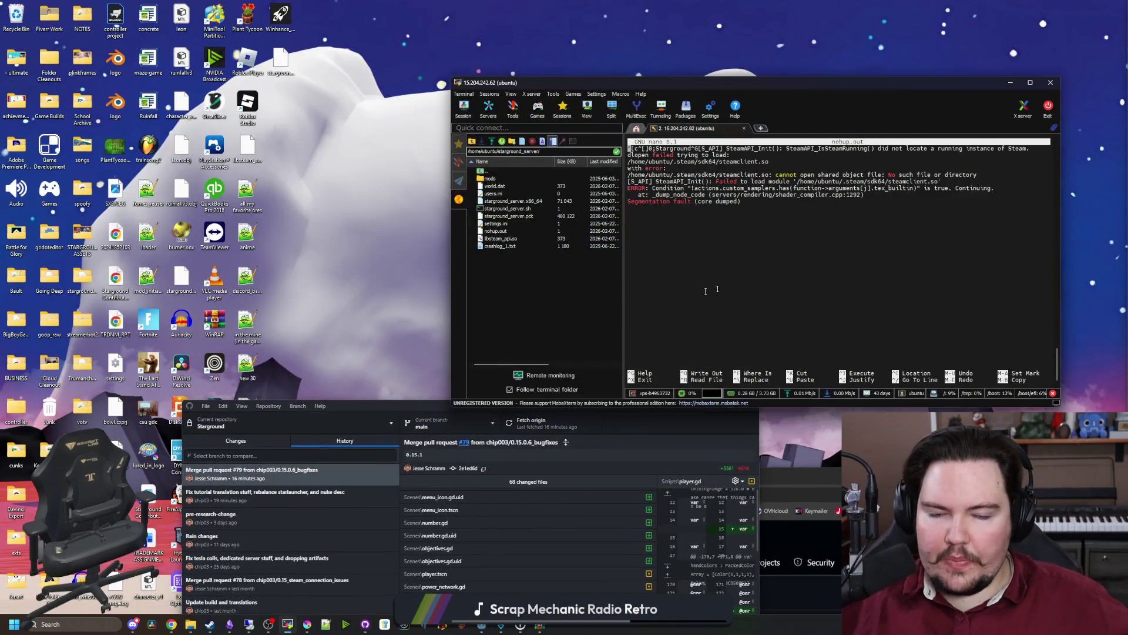
Maximize the browser and go to godotsteam.com in a new tab.
mouse_move(364, 402)
mouse_down()
mouse_move(371, 67)
mouse_move(341, 68)
mouse_up()
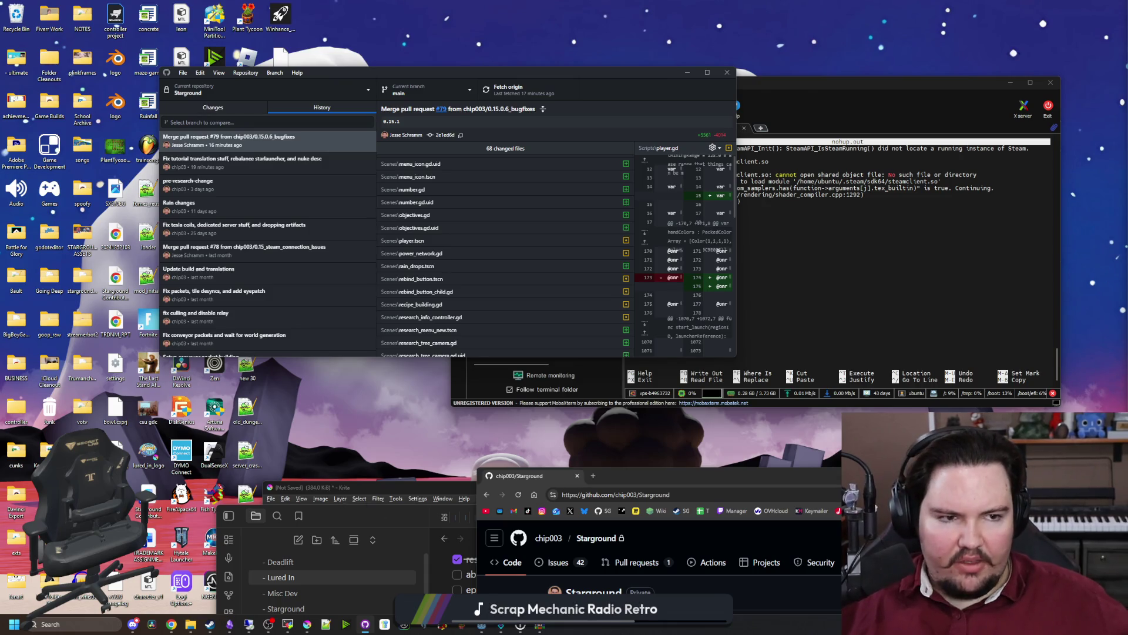
click(626, 486)
double_click(627, 486)
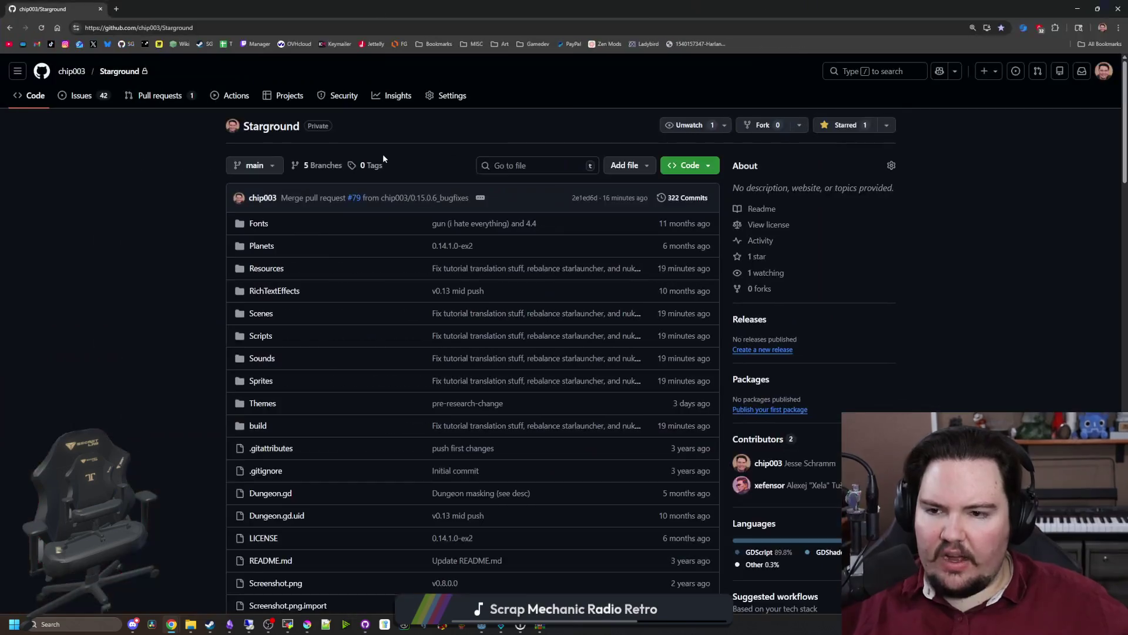
click(119, 9)
text(godots)
key(Return)
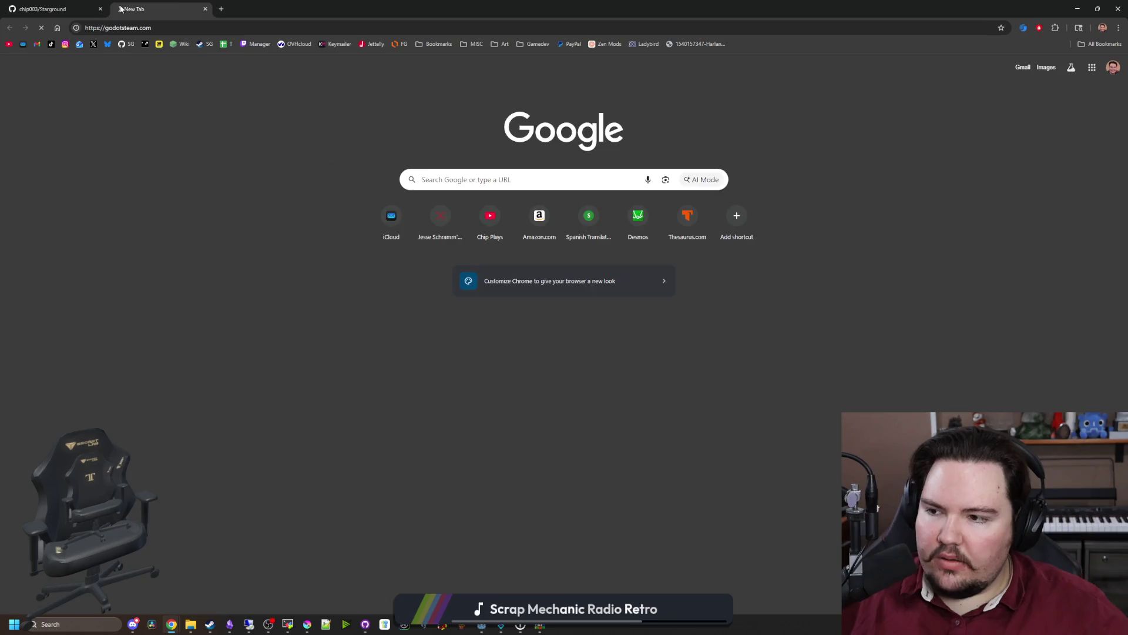
Download linux64-g46-s163-gs4171-editor.tar.xz from the Standard GodotSteam 4.17.1 release on Codeberg and open it.
click(643, 316)
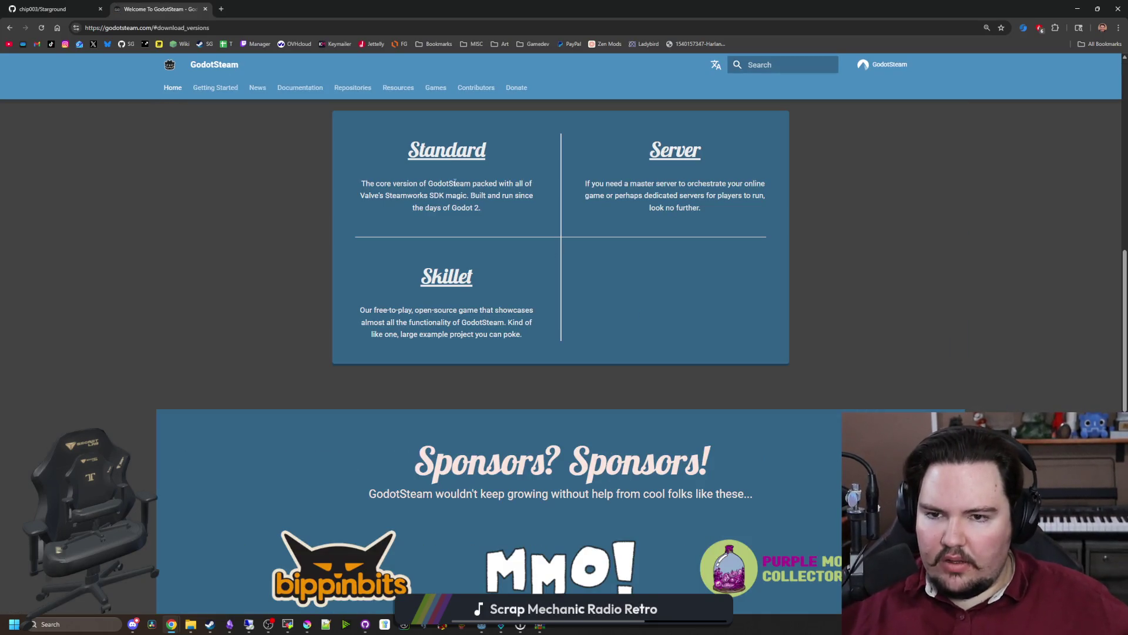
click(449, 152)
click(393, 320)
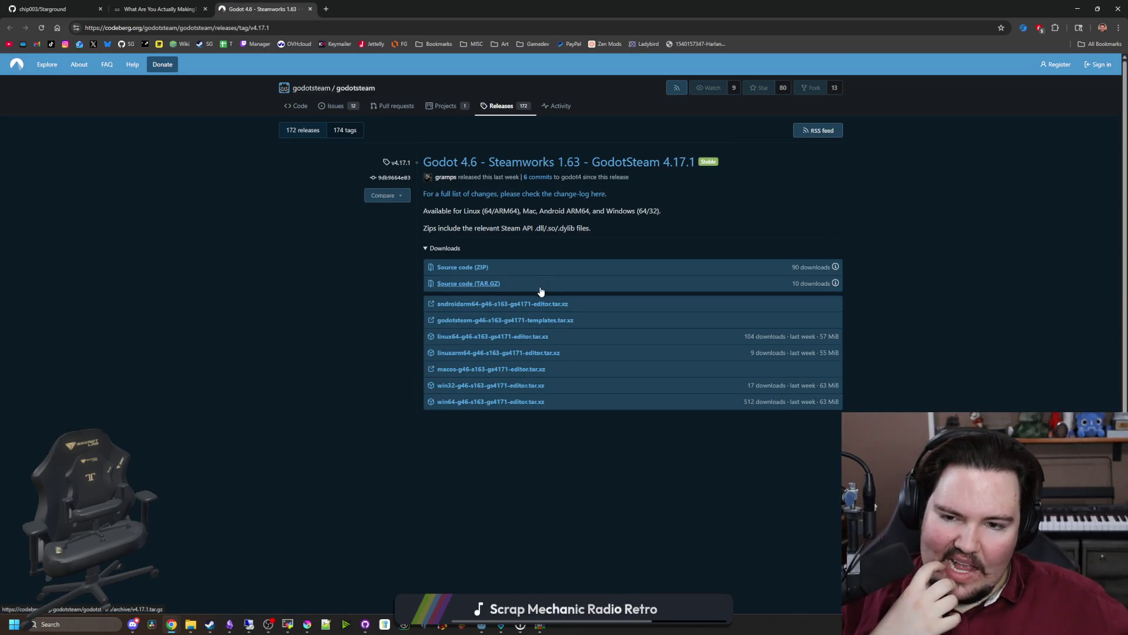
click(521, 338)
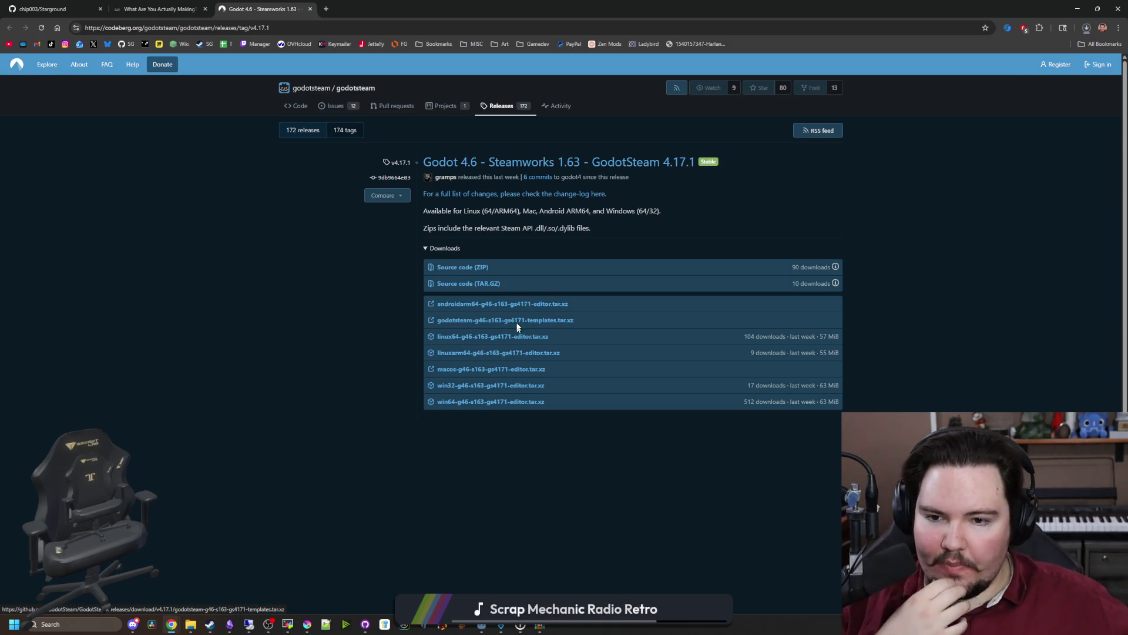
click(1087, 27)
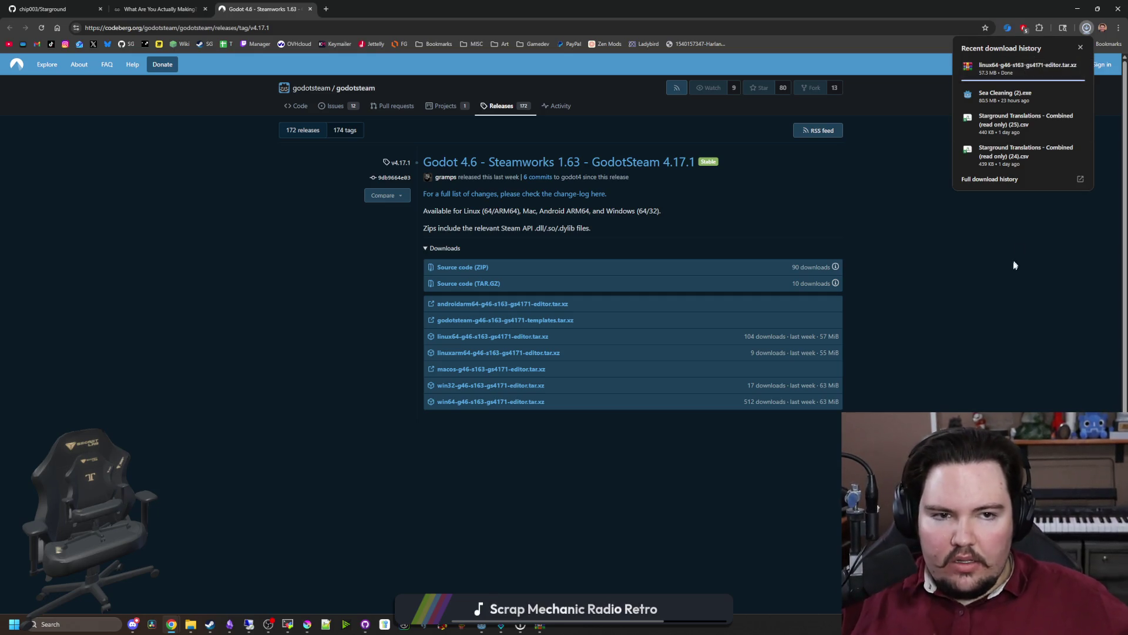
click(996, 71)
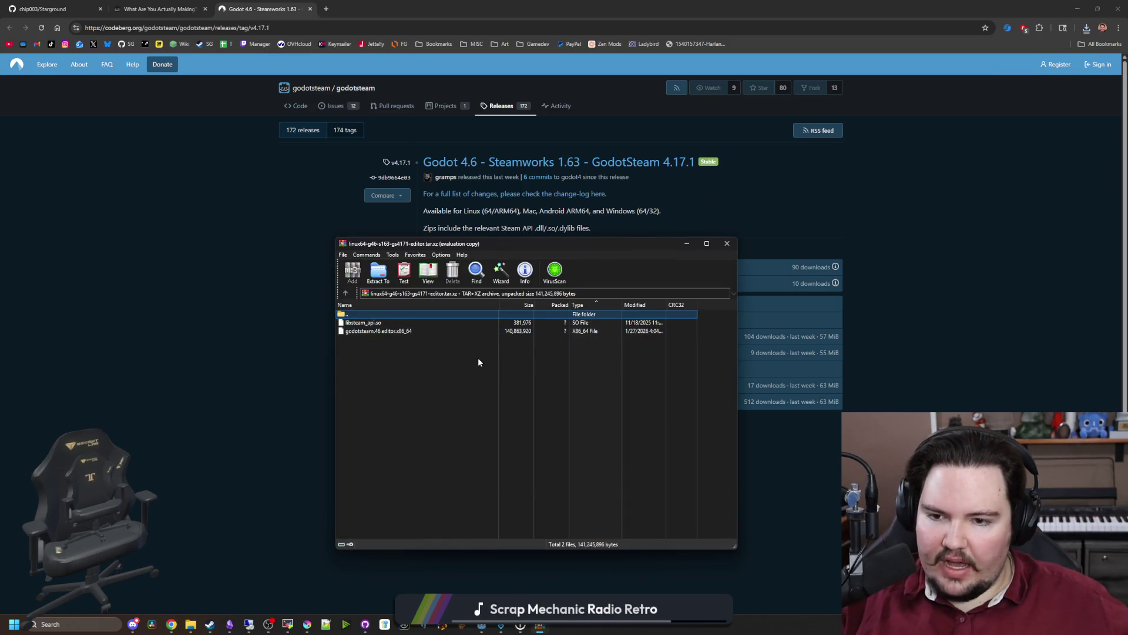
Dismiss the WinRAR reminder, select libsteam_api.so, and clear other windows off the desktop.
click(608, 362)
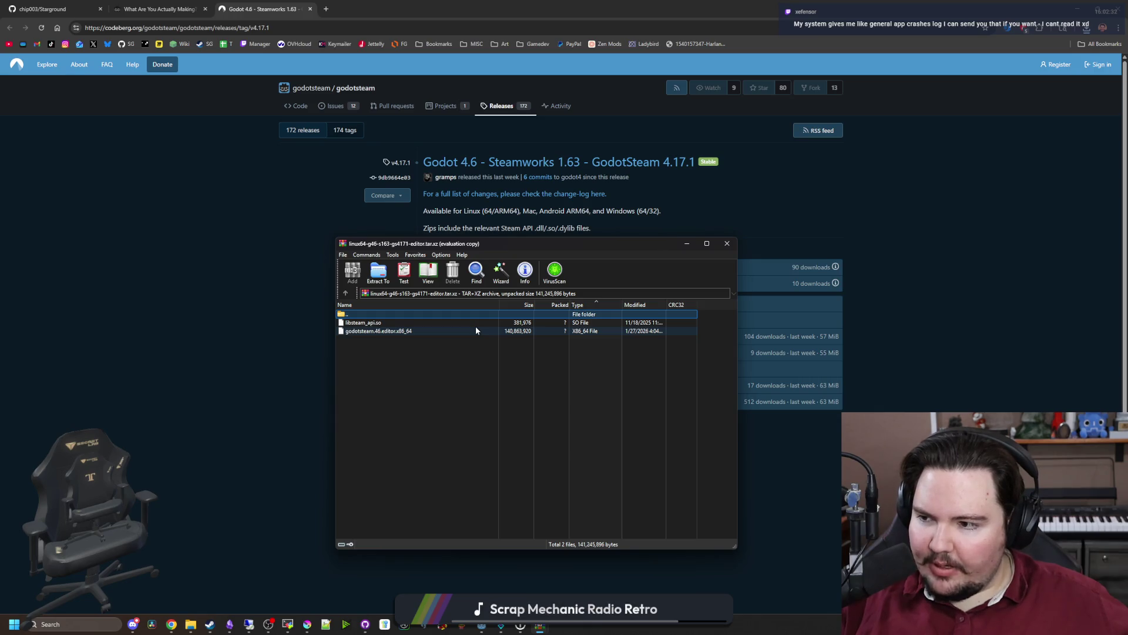
click(408, 323)
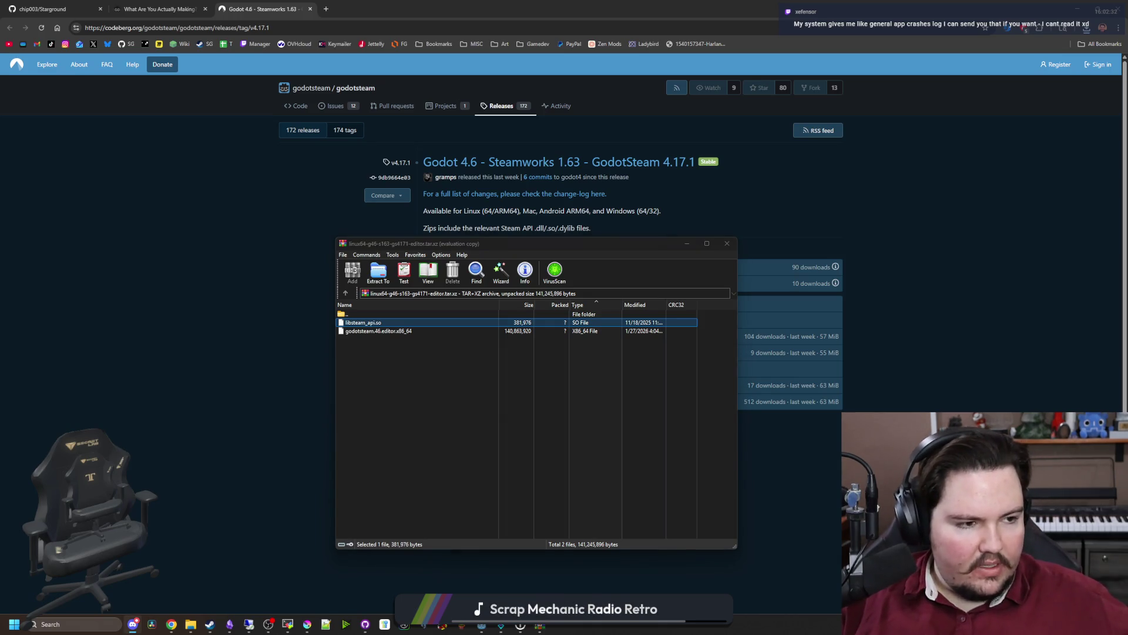
key(super+Down)
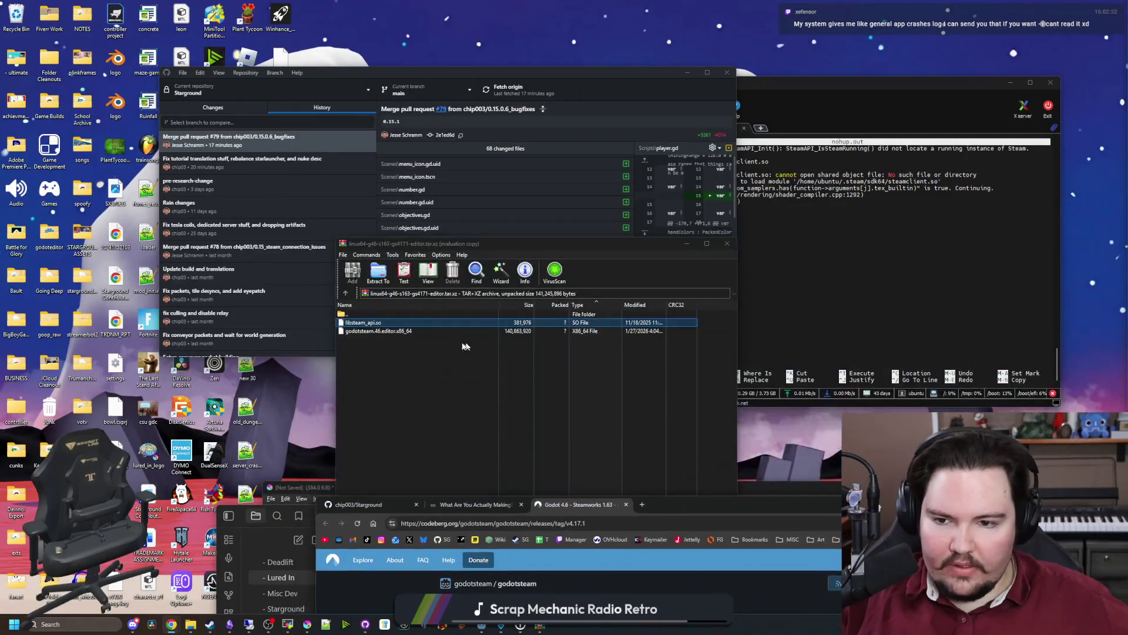
click(687, 72)
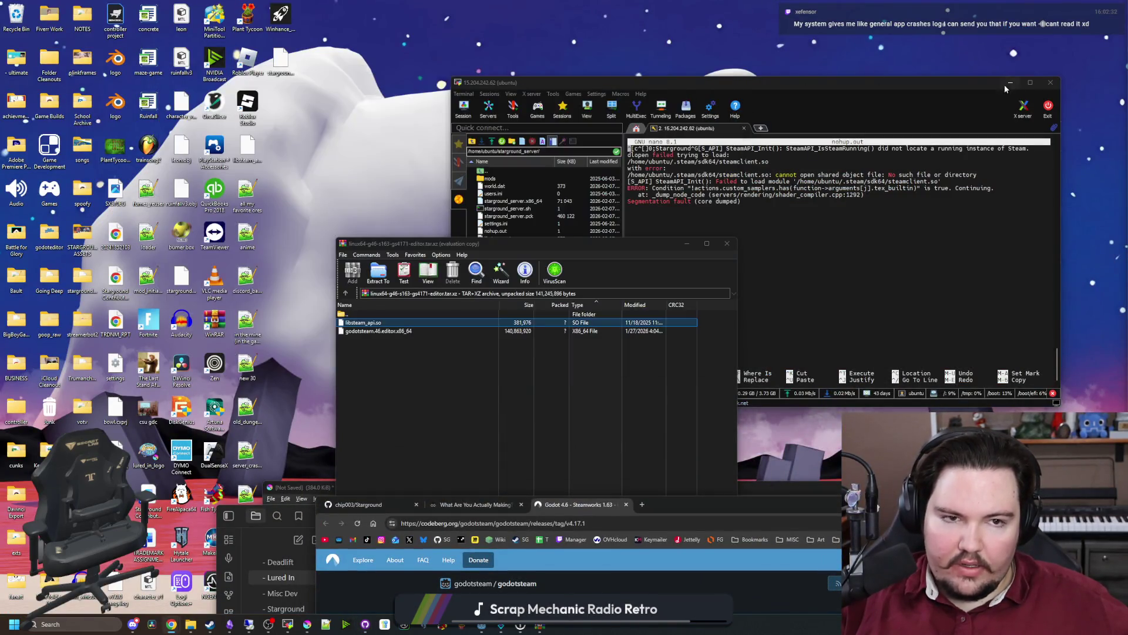
click(1011, 87)
click(1011, 86)
Drag the new libsteam_api.so from the archive onto the desktop.
drag(399, 244, 683, 100)
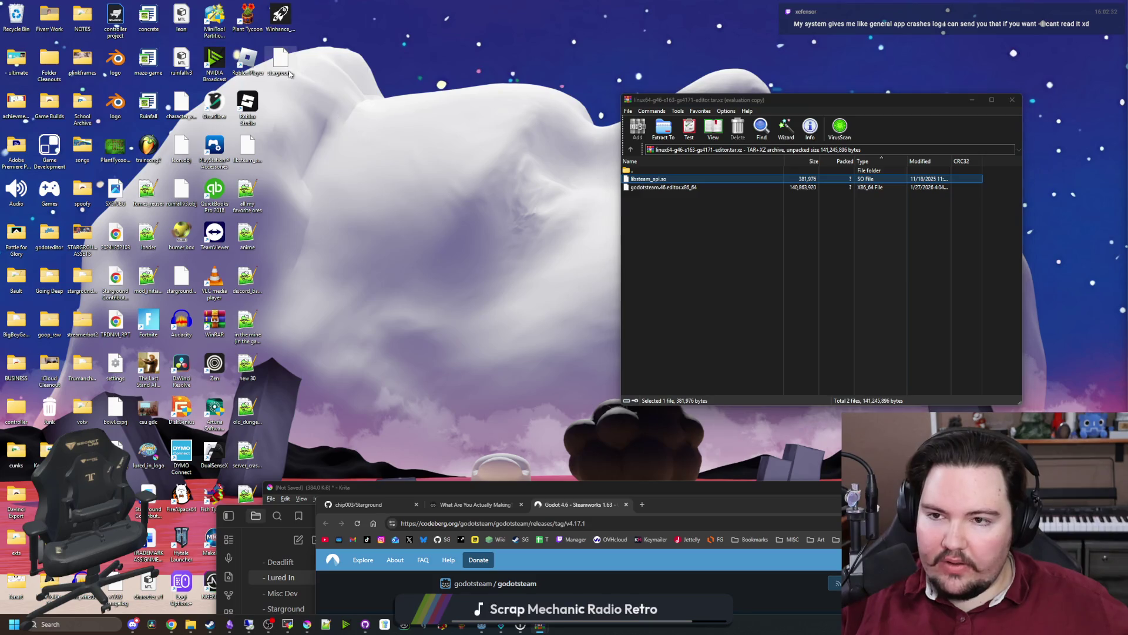
click(238, 154)
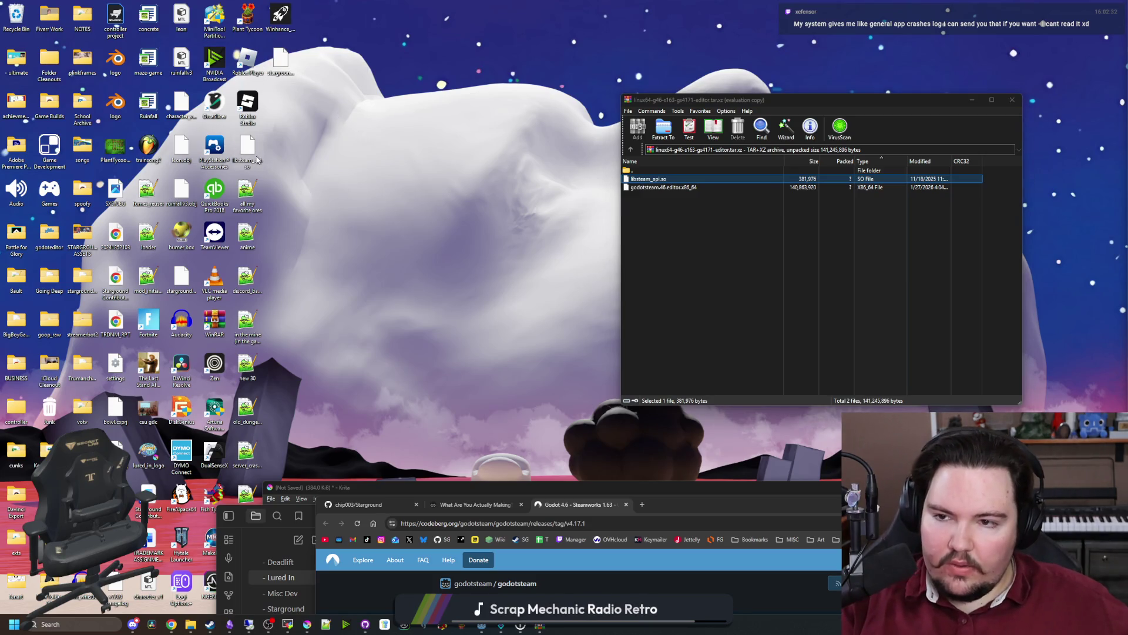
drag(503, 215, 401, 176)
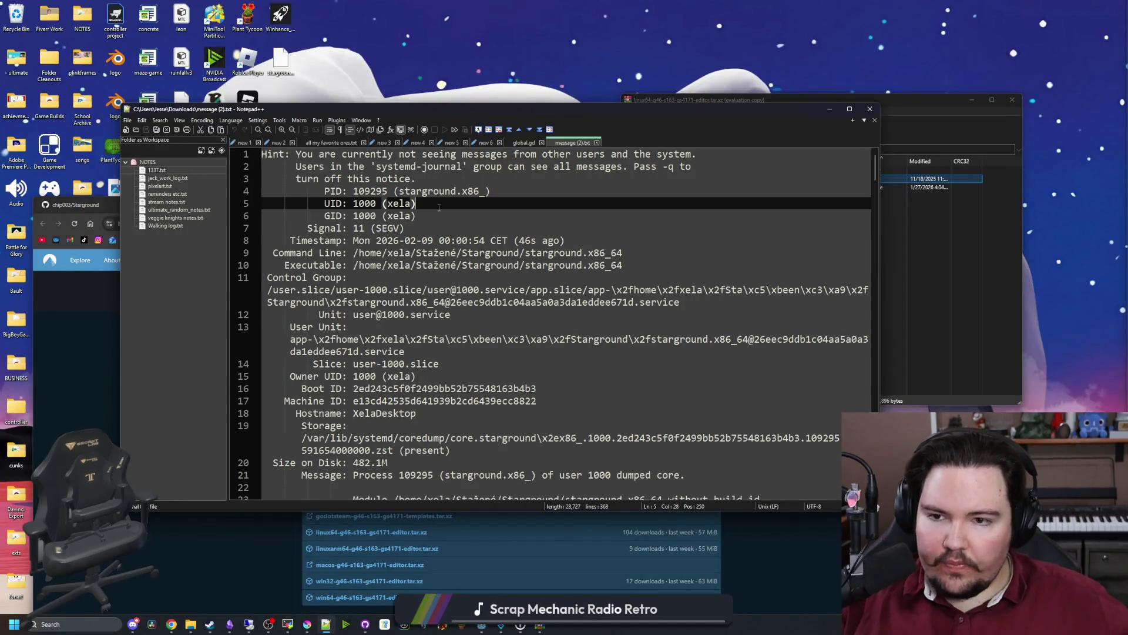
Focus the message (2).txt crash log showing starground.x86_64's signal 11 (SEGV) coredump.
click(439, 208)
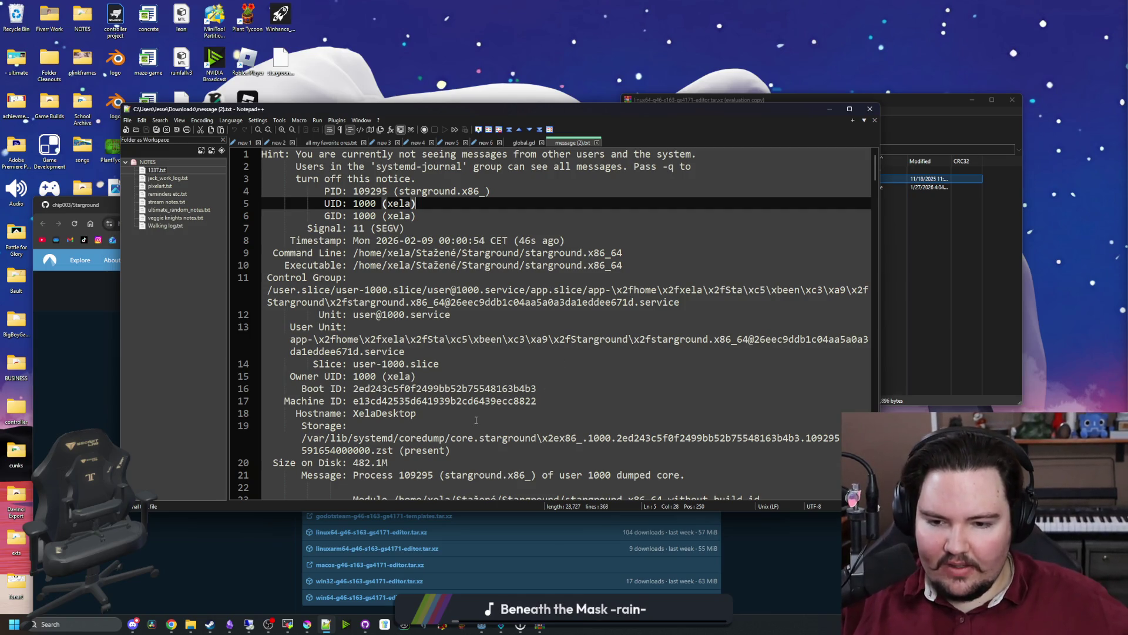
scroll(489, 414, down, 1)
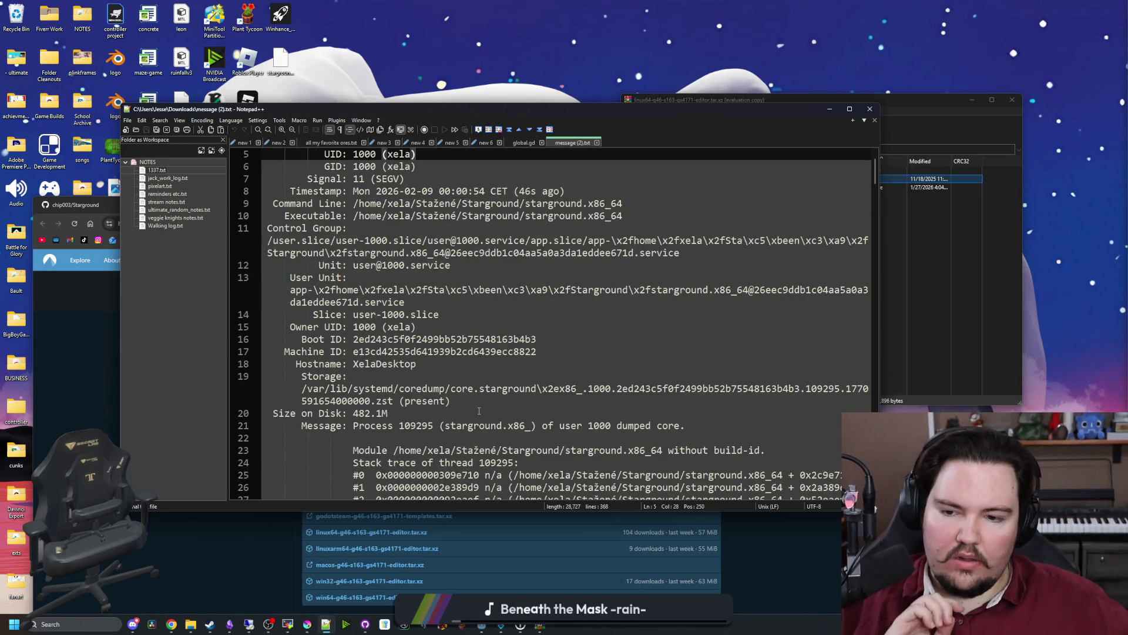
scroll(508, 395, down, 2)
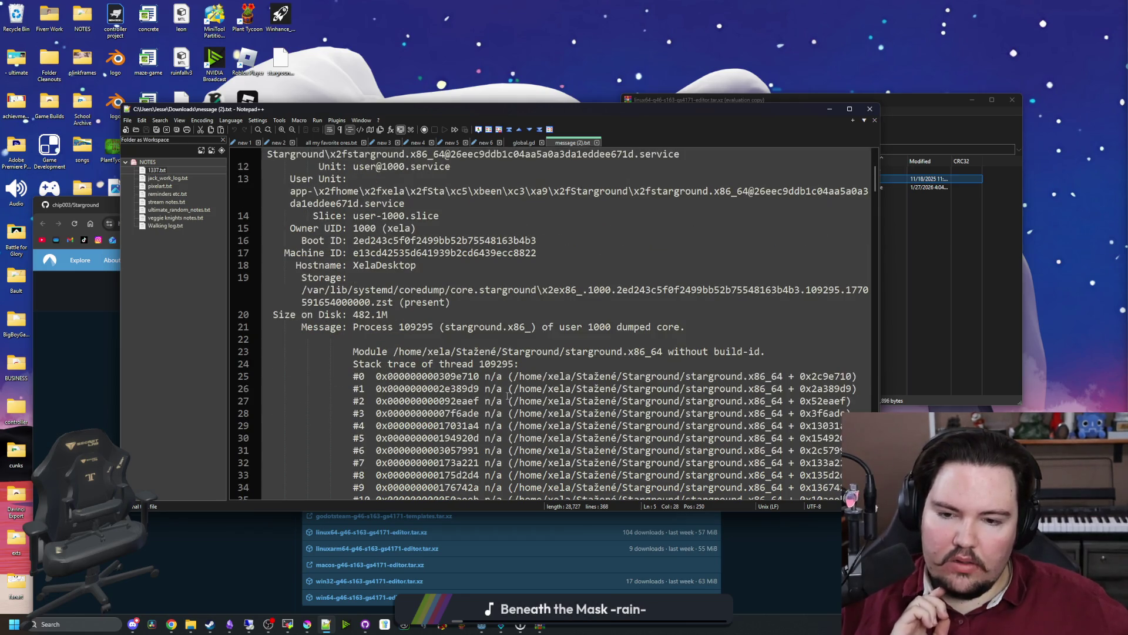
scroll(523, 388, down, 2)
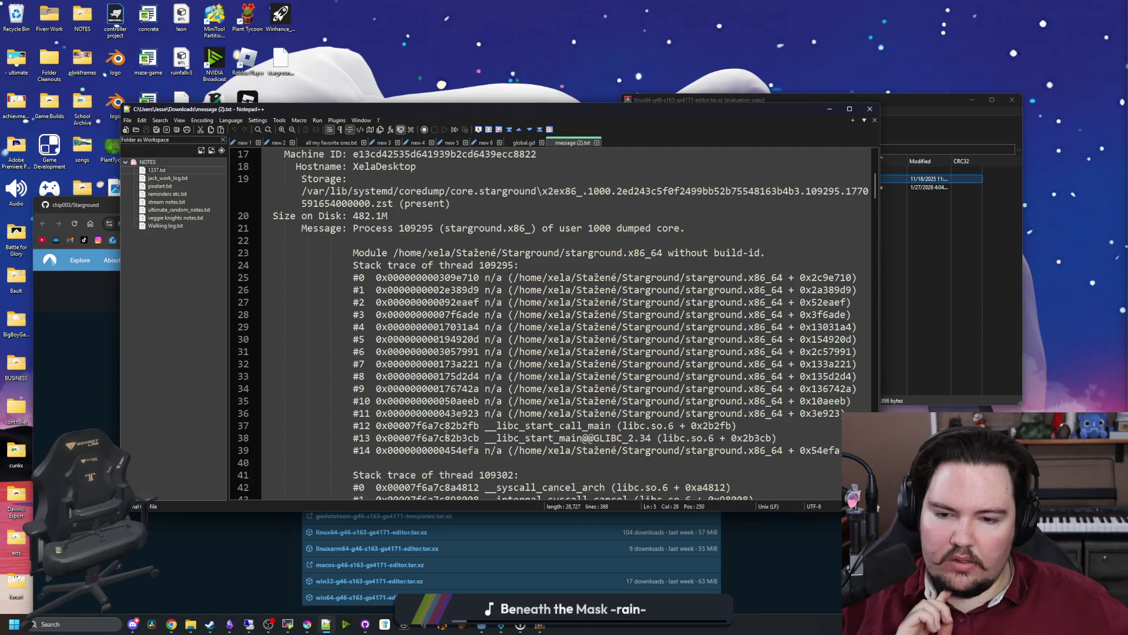
scroll(447, 425, down, 4)
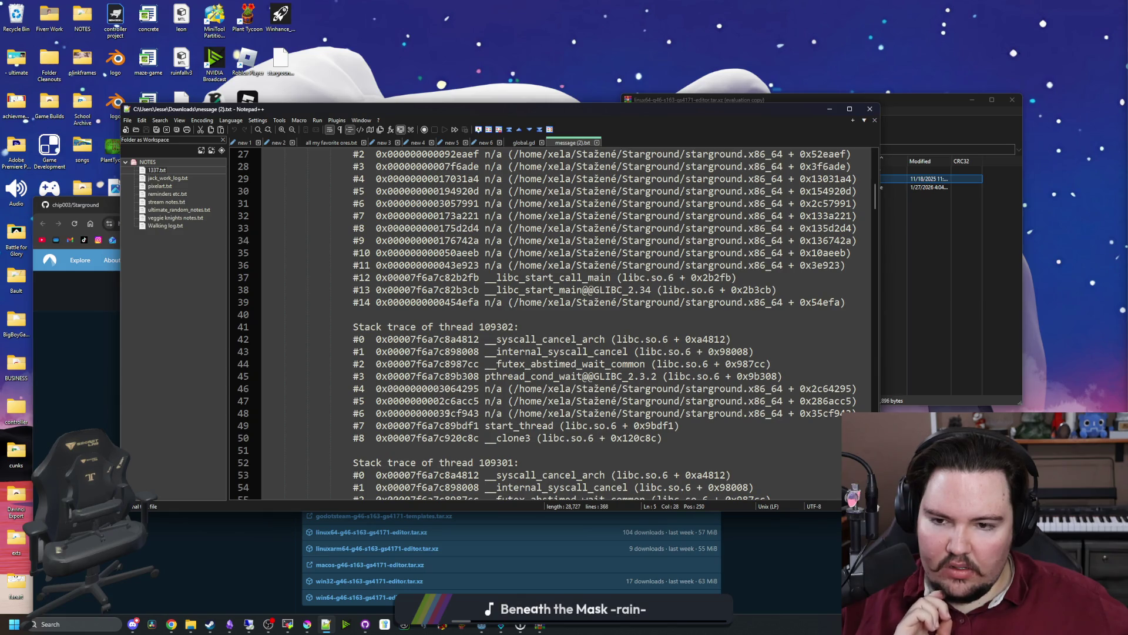
scroll(546, 325, down, 15)
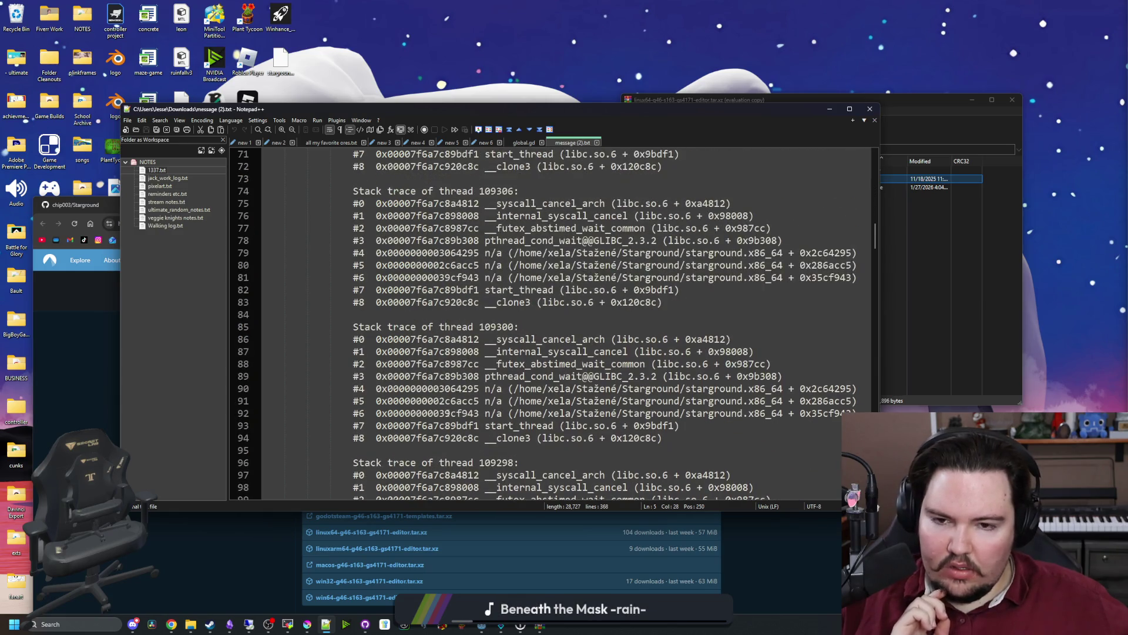
scroll(547, 325, down, 20)
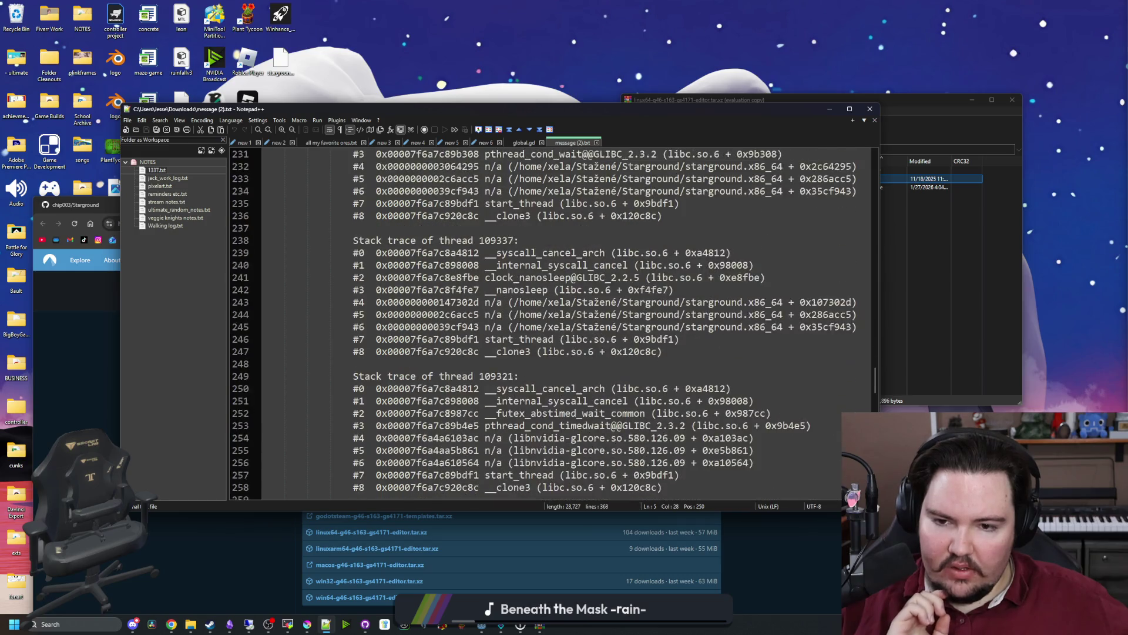
scroll(546, 325, down, 20)
scroll(447, 413, down, 2)
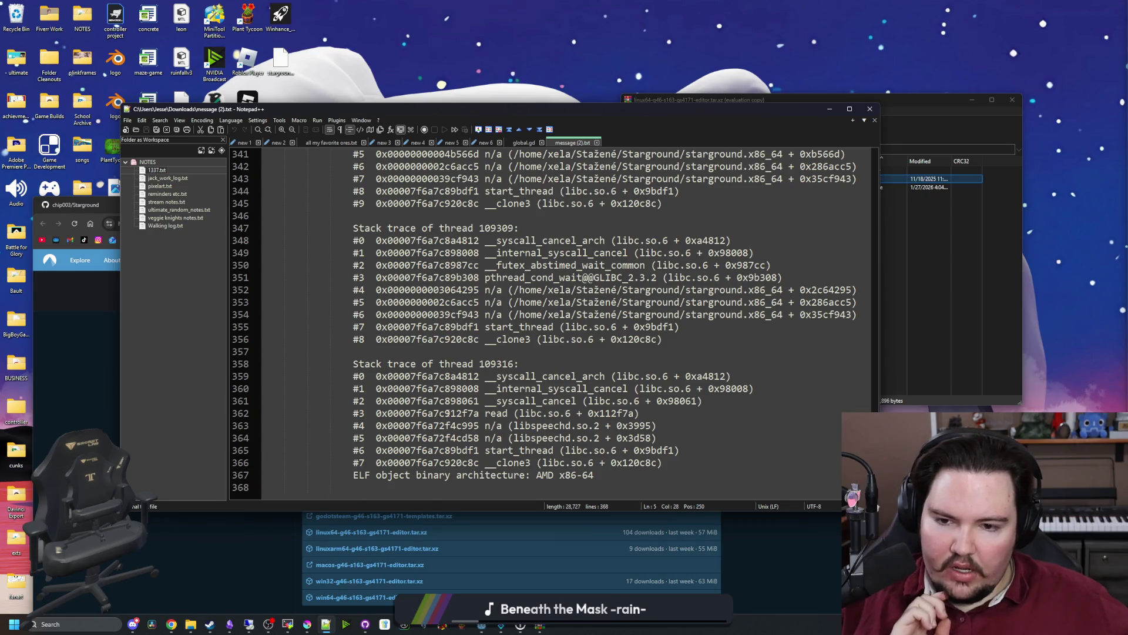
scroll(447, 413, up, 20)
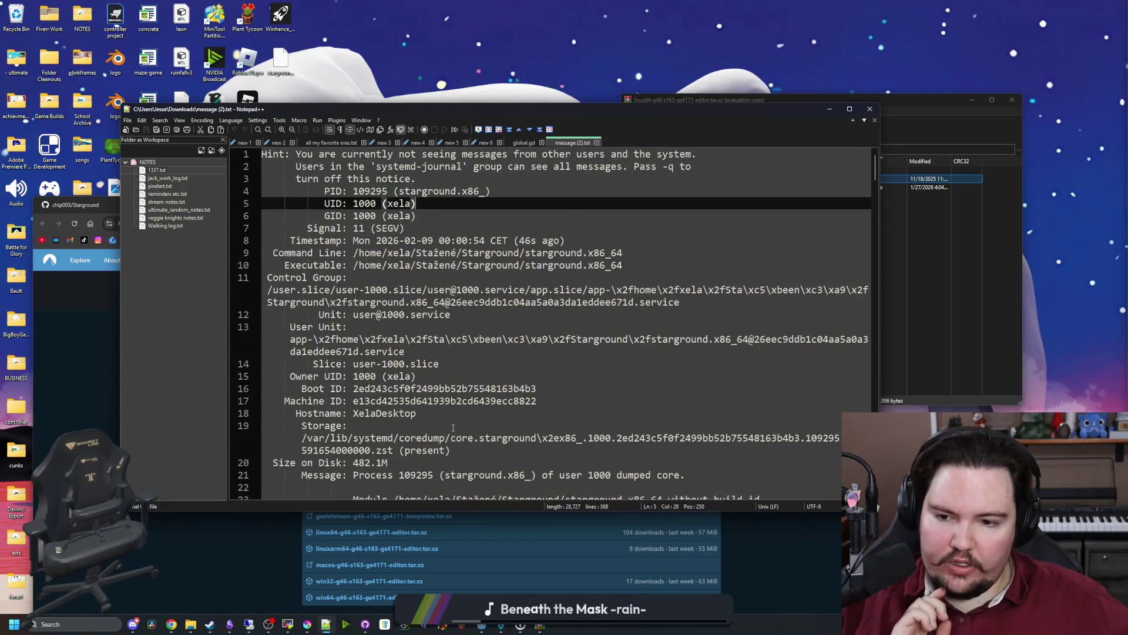
scroll(453, 427, down, 4)
scroll(453, 427, up, 4)
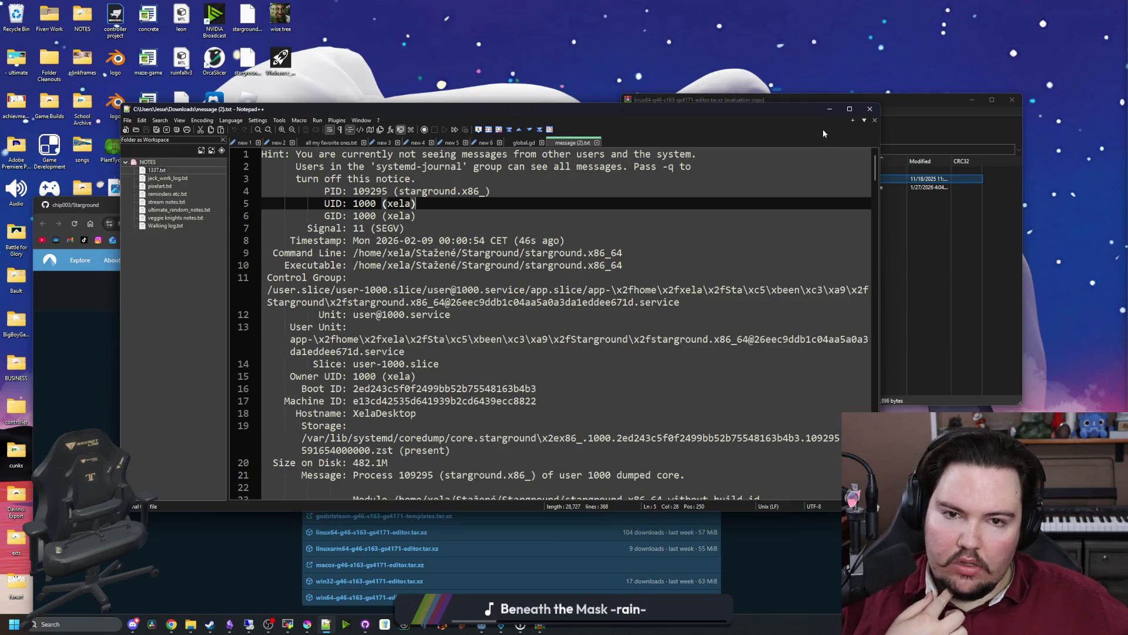
click(830, 110)
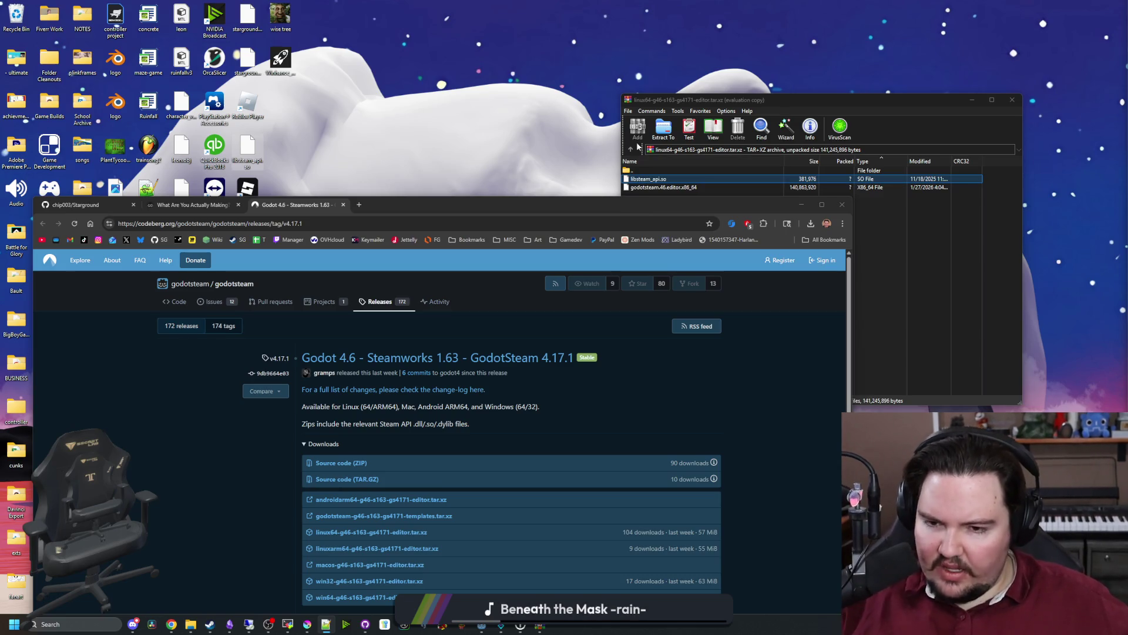
Maximise and then restore Chrome, and bring the WinRAR linux64 archive window to the front.
mouse_move(439, 206)
mouse_down()
mouse_move(673, 471)
mouse_move(564, 6)
mouse_up()
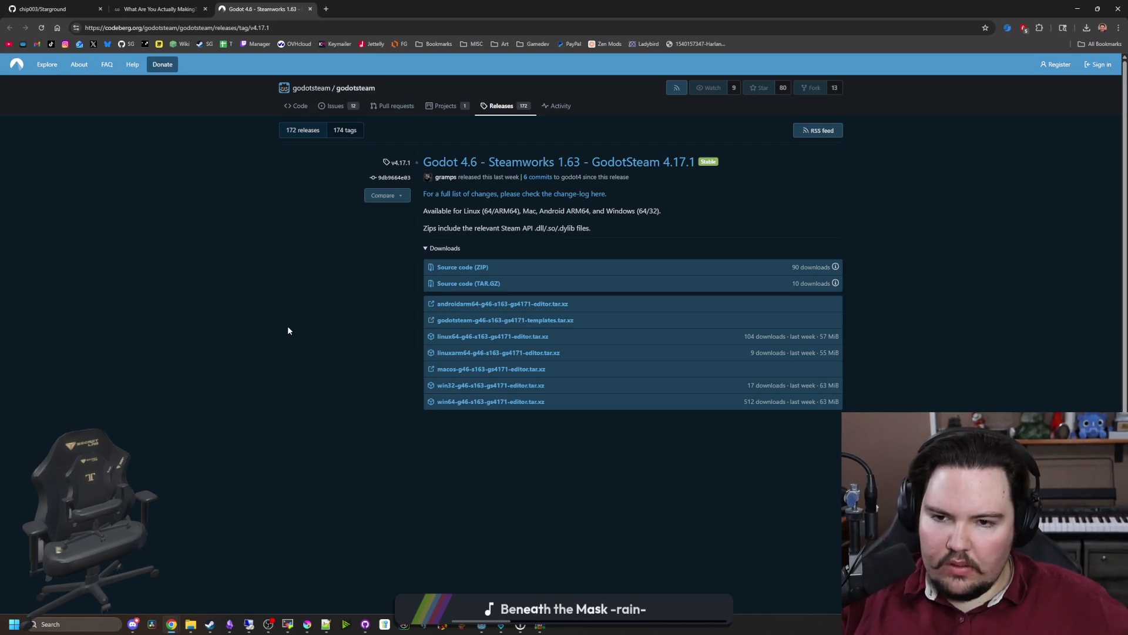
key(super+Down)
key(super+Down)
click(634, 365)
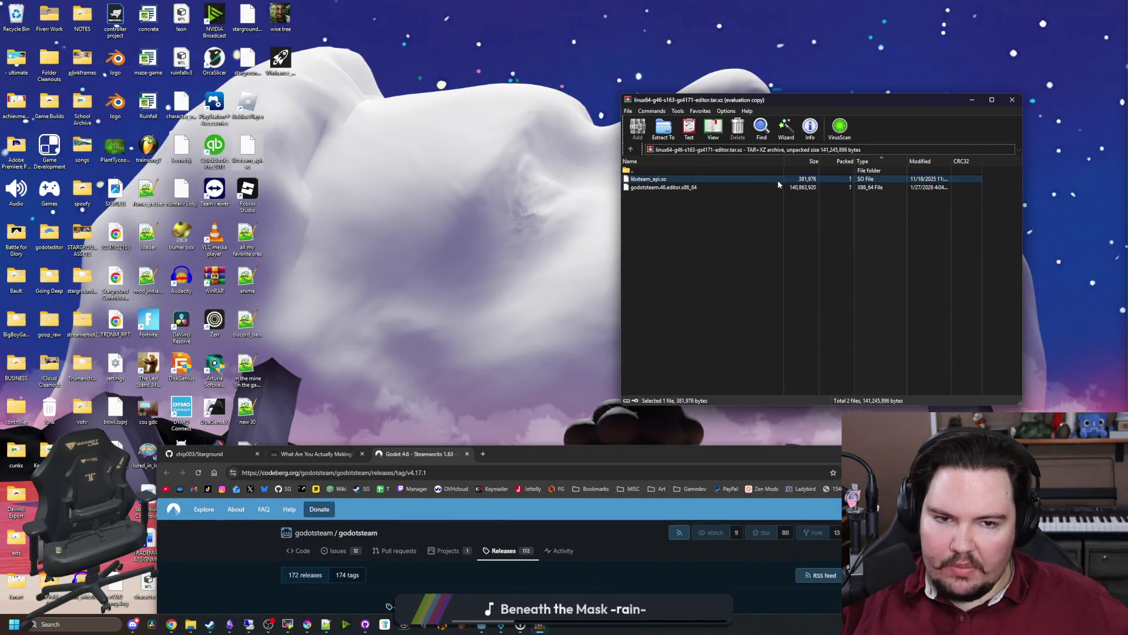
Navigate File Explorer to the Forager-Game build\Linux folder.
mouse_move(190, 624)
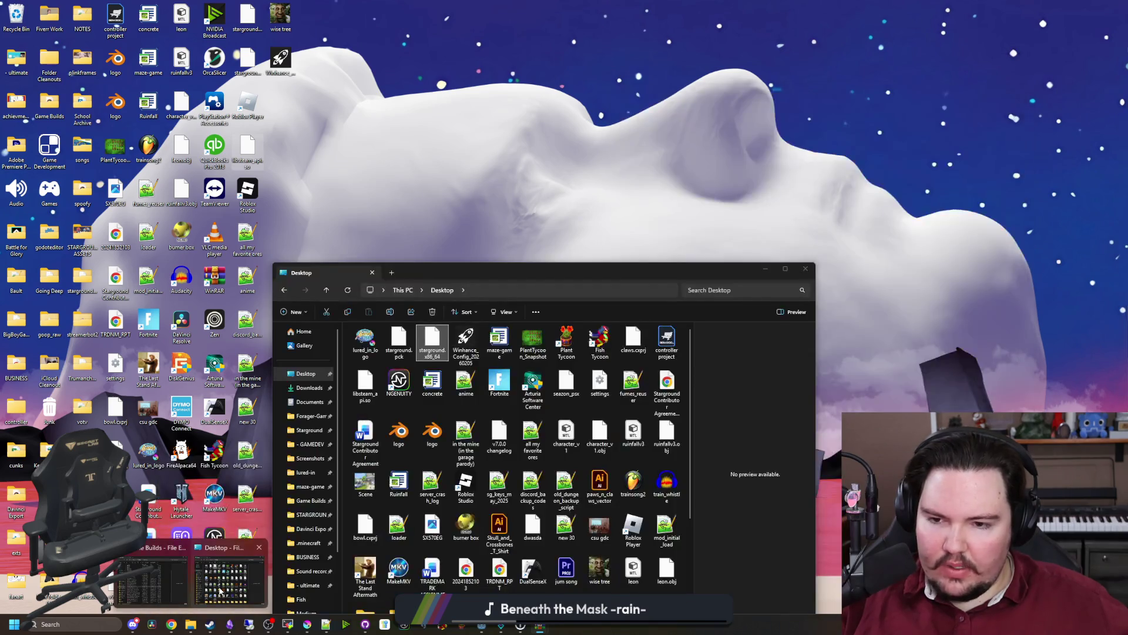
click(219, 589)
click(309, 415)
drag(458, 265, 301, 39)
scroll(259, 254, down, 20)
click(232, 271)
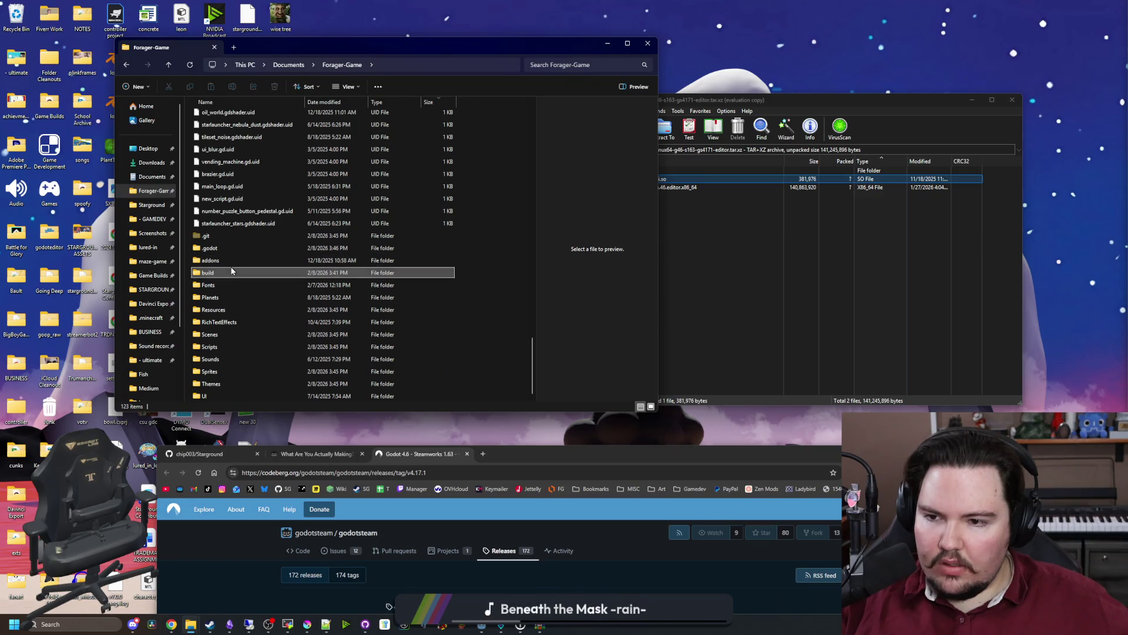
double_click(231, 271)
double_click(234, 118)
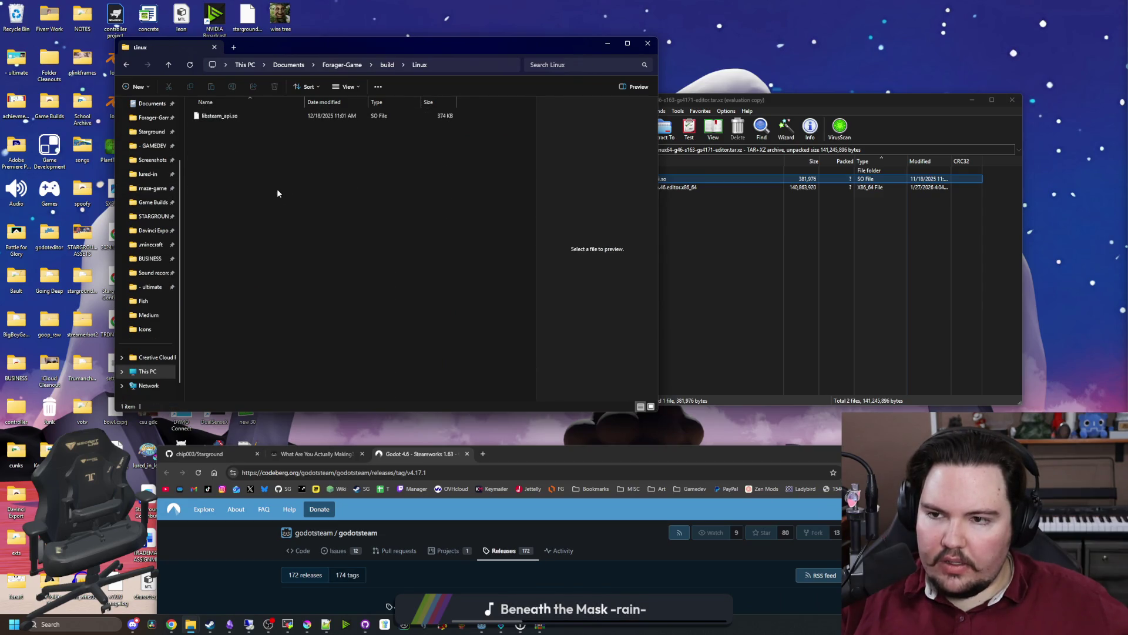
Confirm in Properties that libsteam_api.so is 381,976 bytes, then close Explorer and maximise Chrome.
click(246, 121)
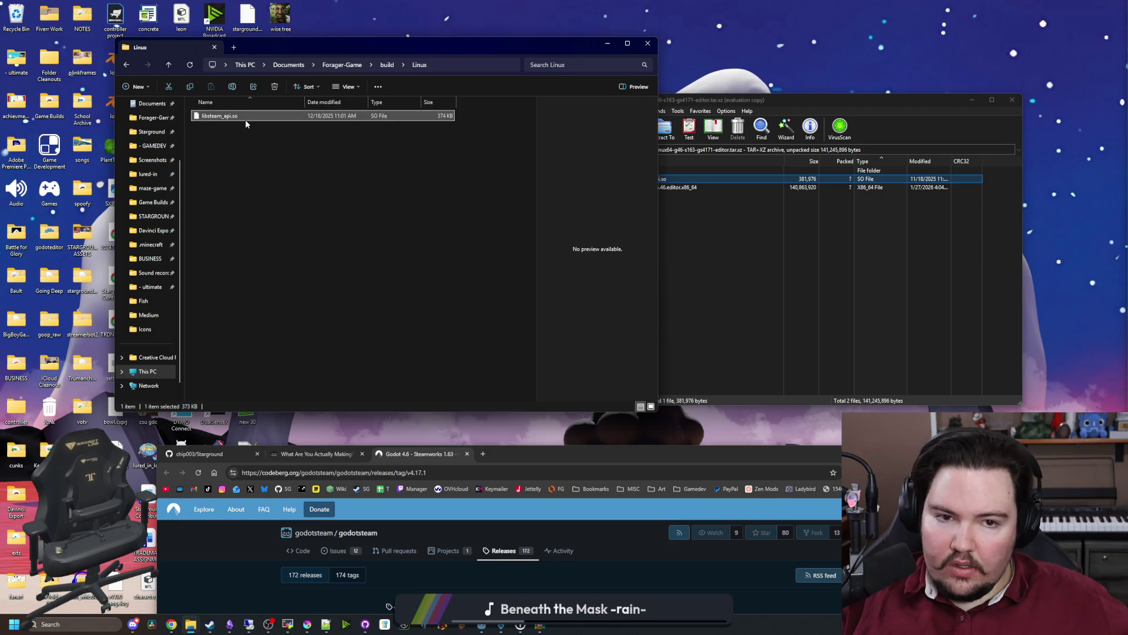
right_click(246, 121)
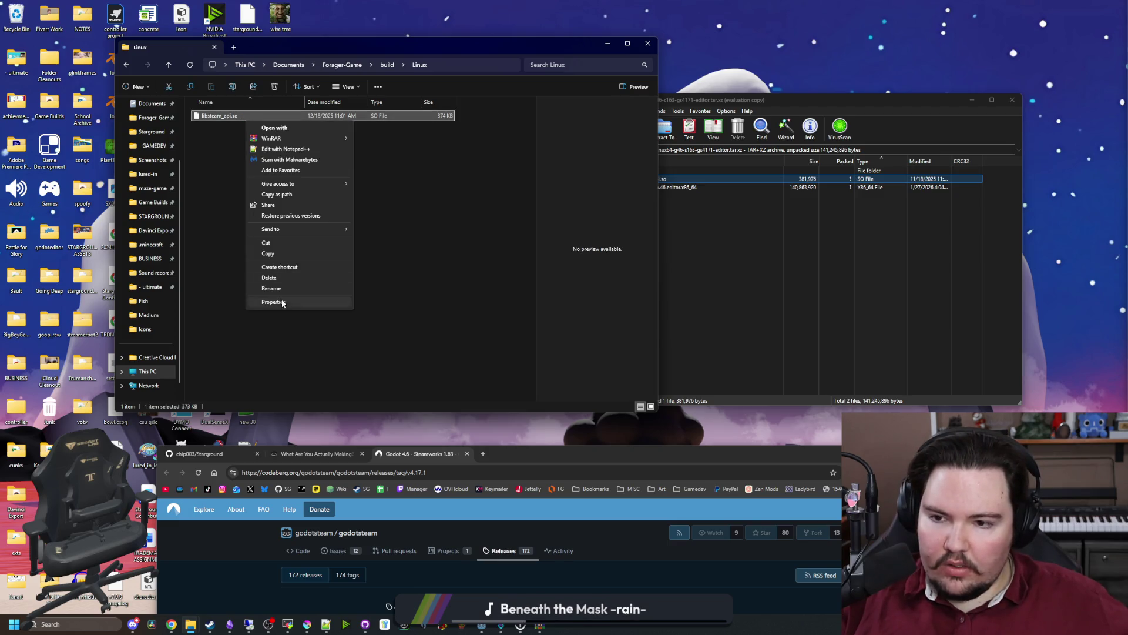
click(272, 303)
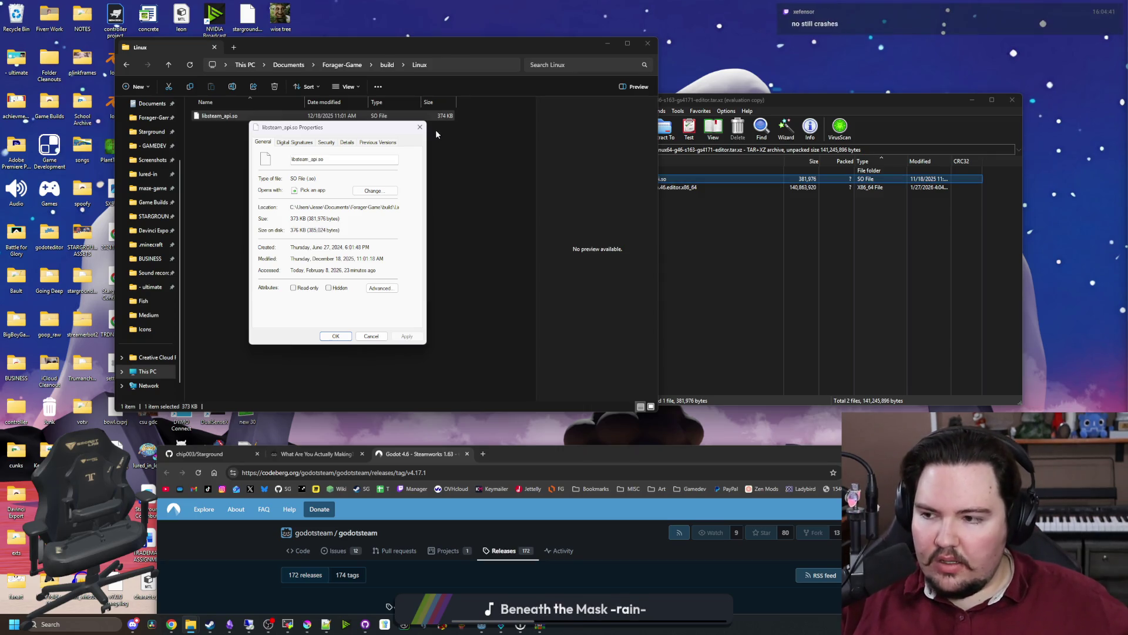
click(420, 127)
click(648, 43)
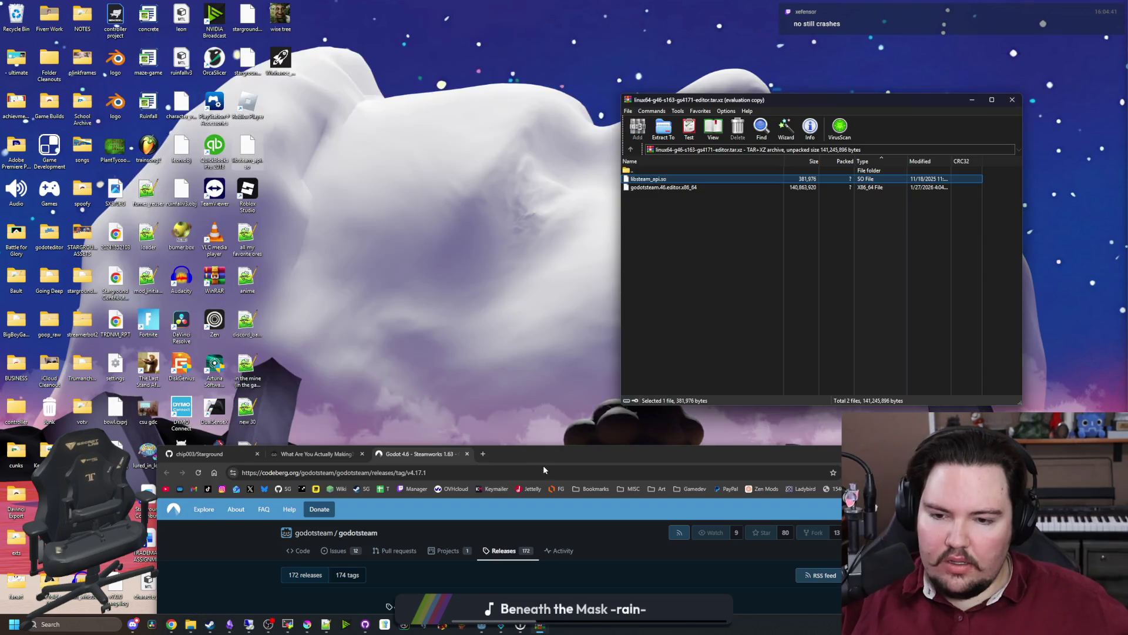
double_click(646, 454)
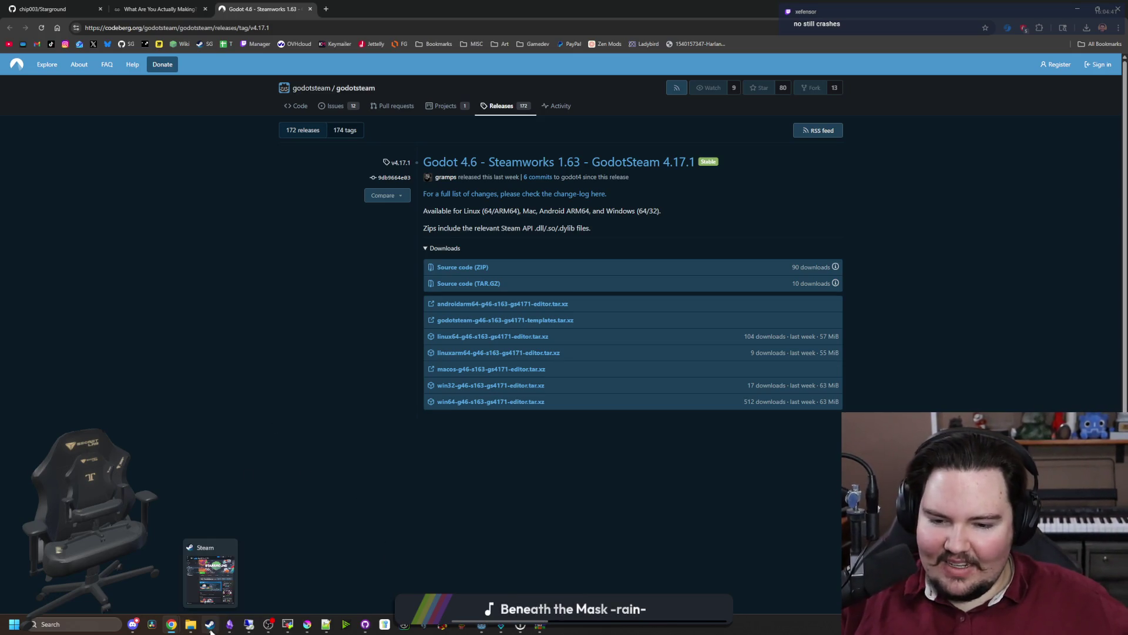
Launch Starground from Steam with the standard Play Starground option, then return to the release page.
mouse_move(210, 624)
click(216, 579)
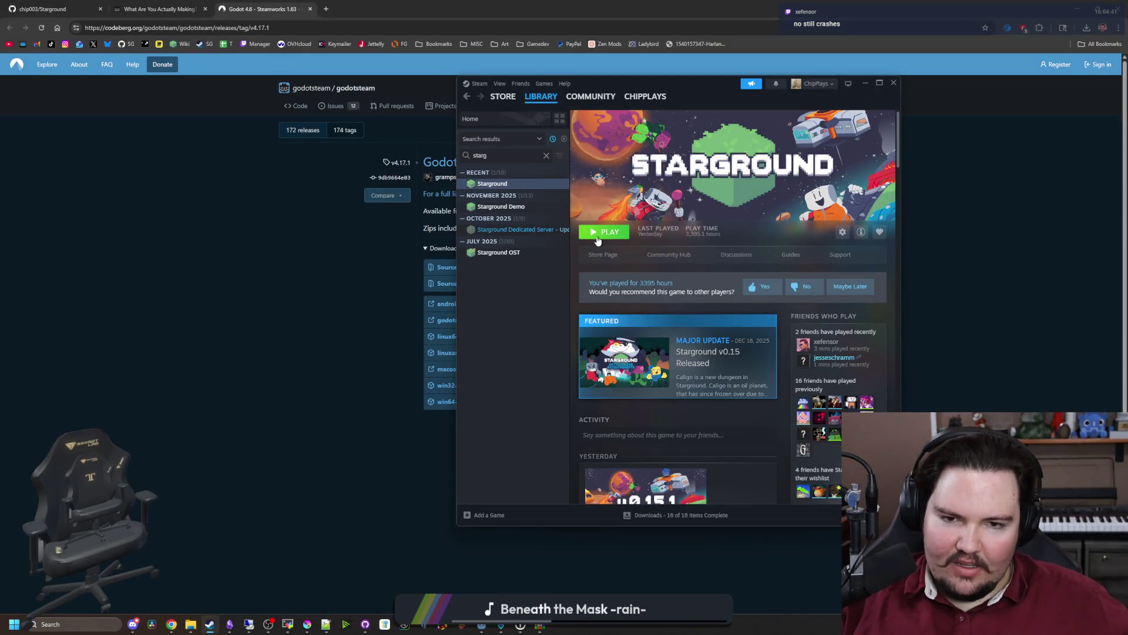
click(597, 234)
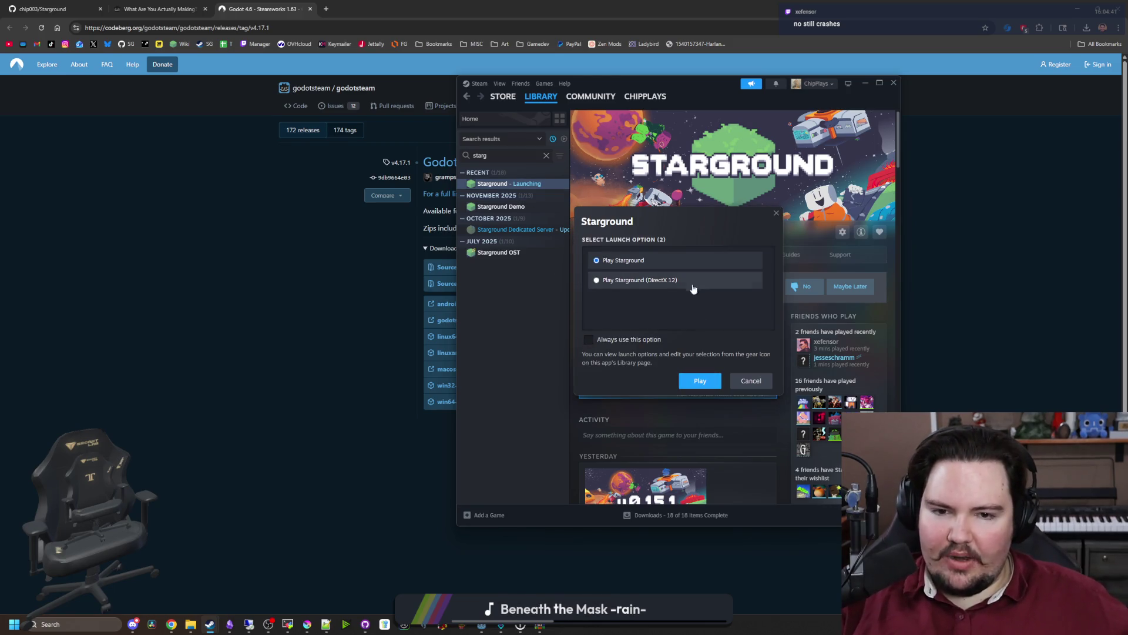
click(698, 381)
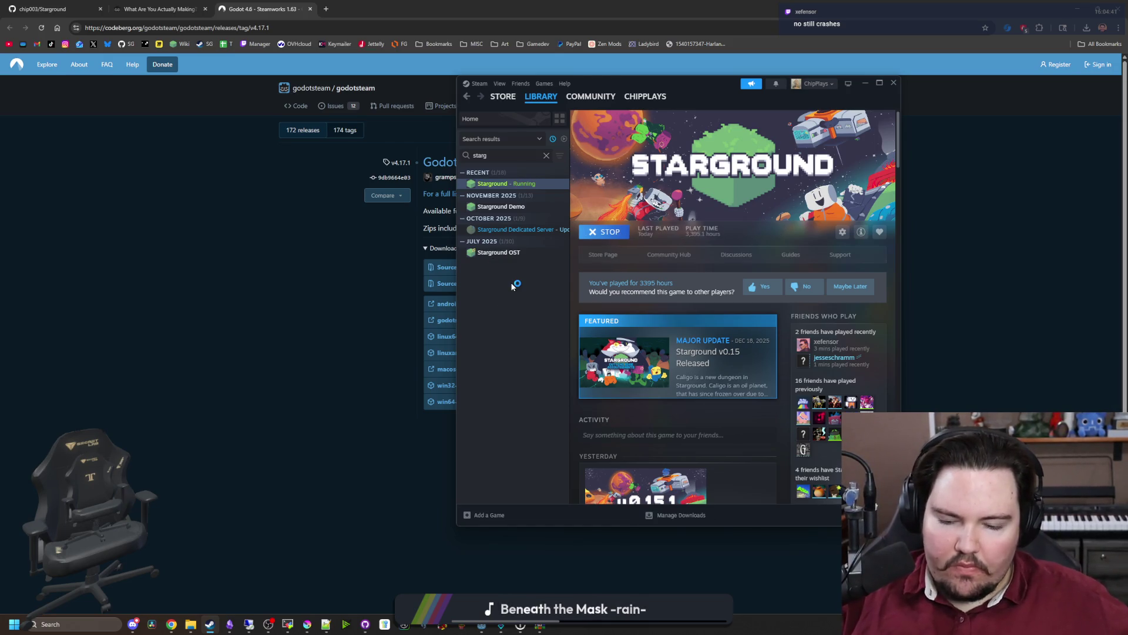
click(360, 316)
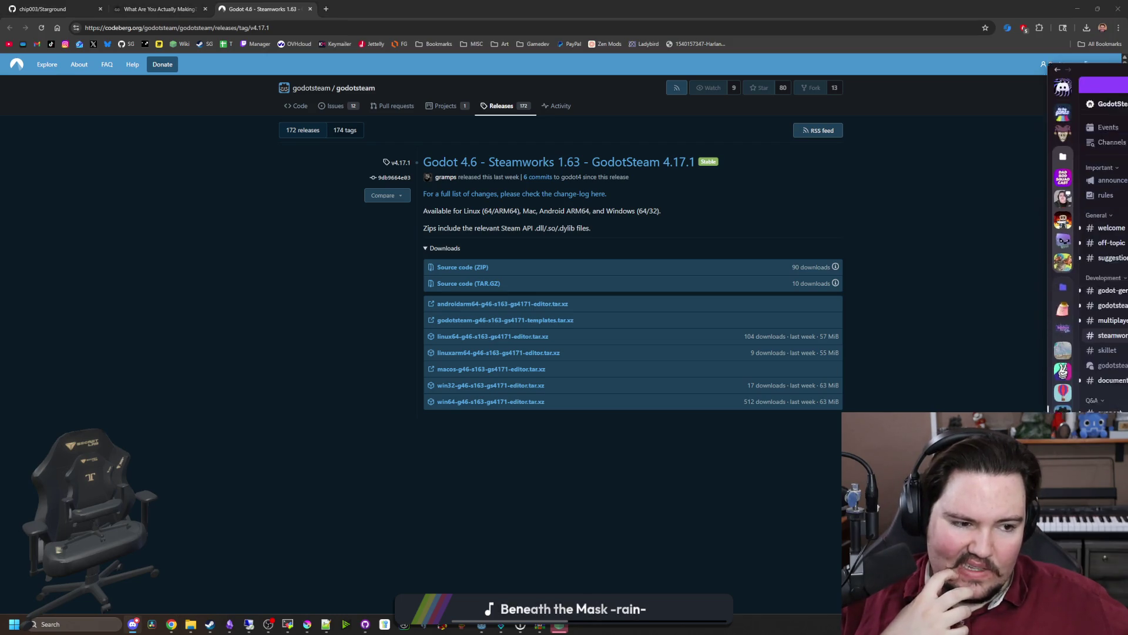
Check GodotSteam Discord's #documentation channel, then scroll to #godot-general's newest messages.
key(alt+Tab)
scroll(428, 396, down, 15)
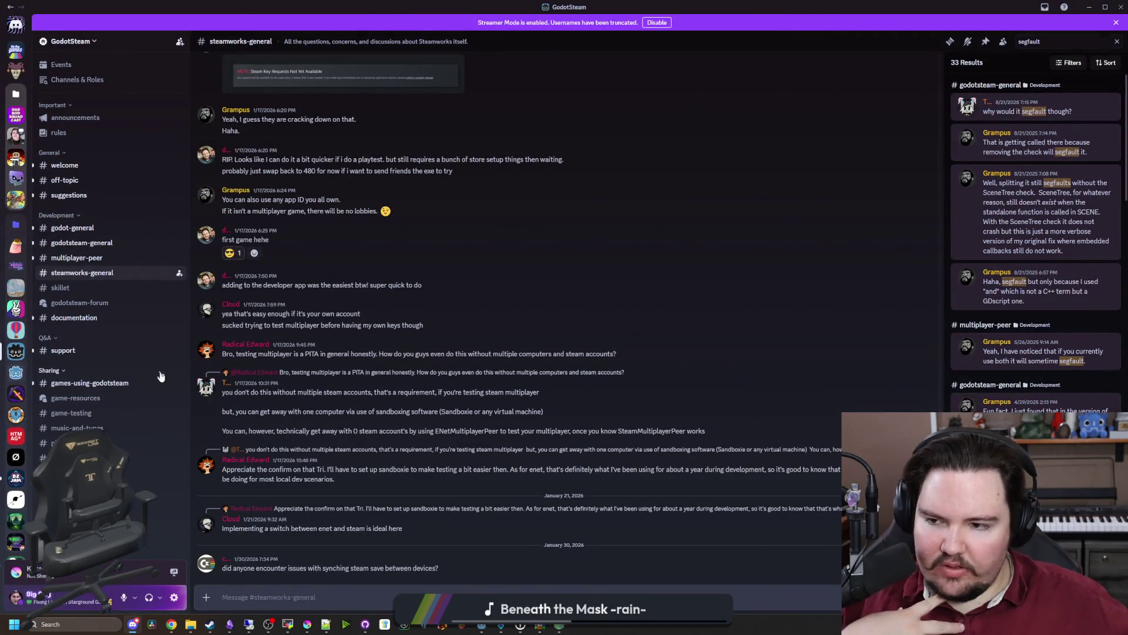
click(94, 321)
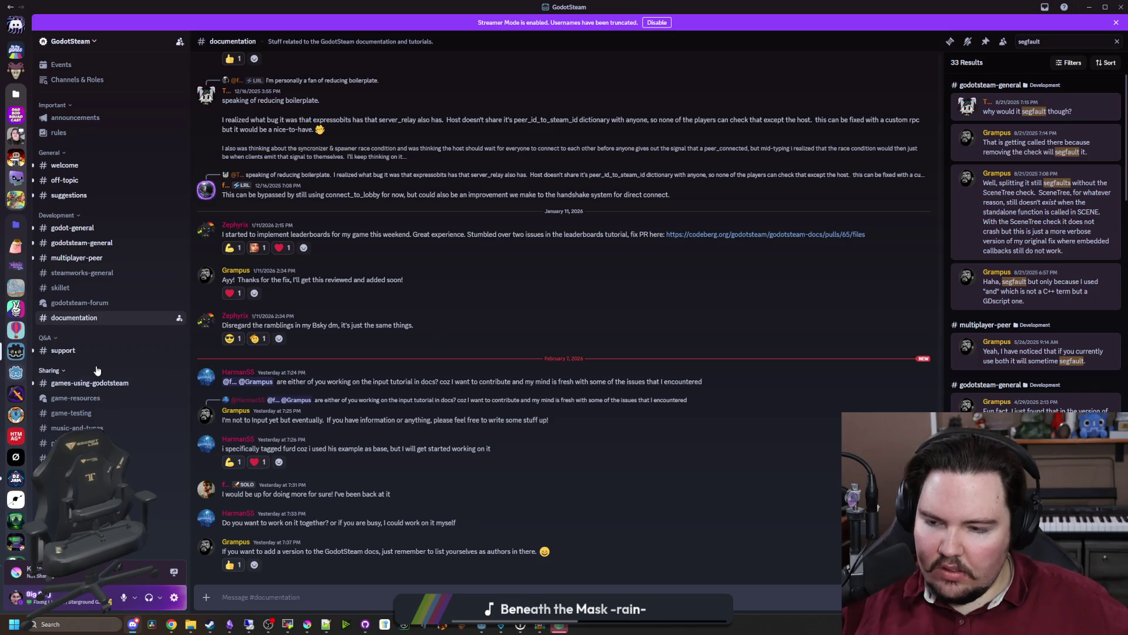
click(86, 236)
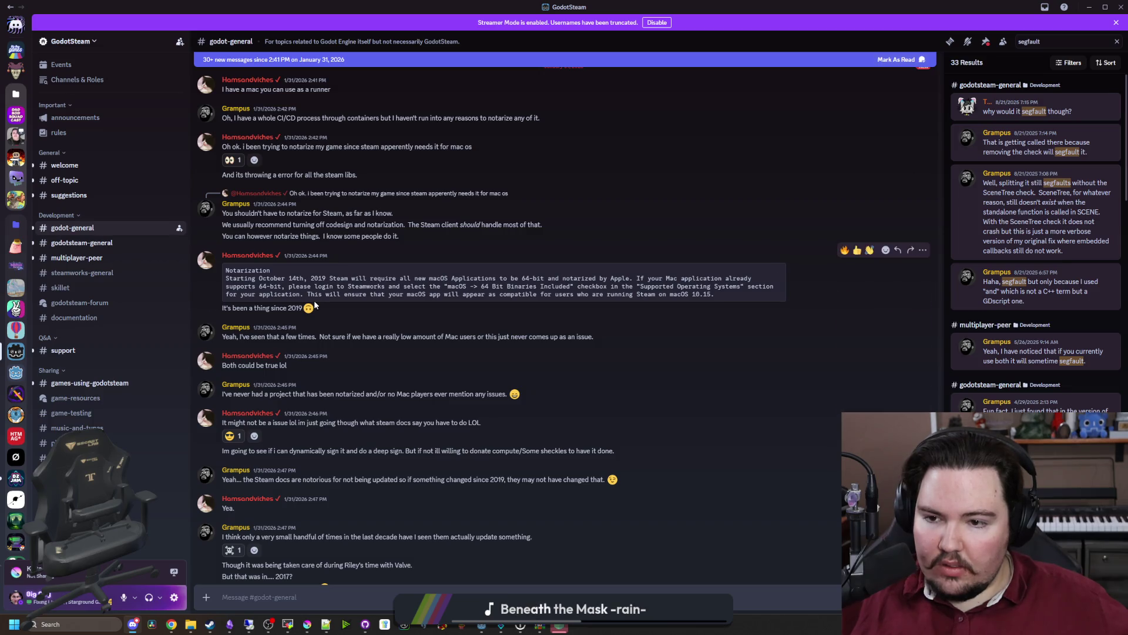
scroll(420, 286, down, 5)
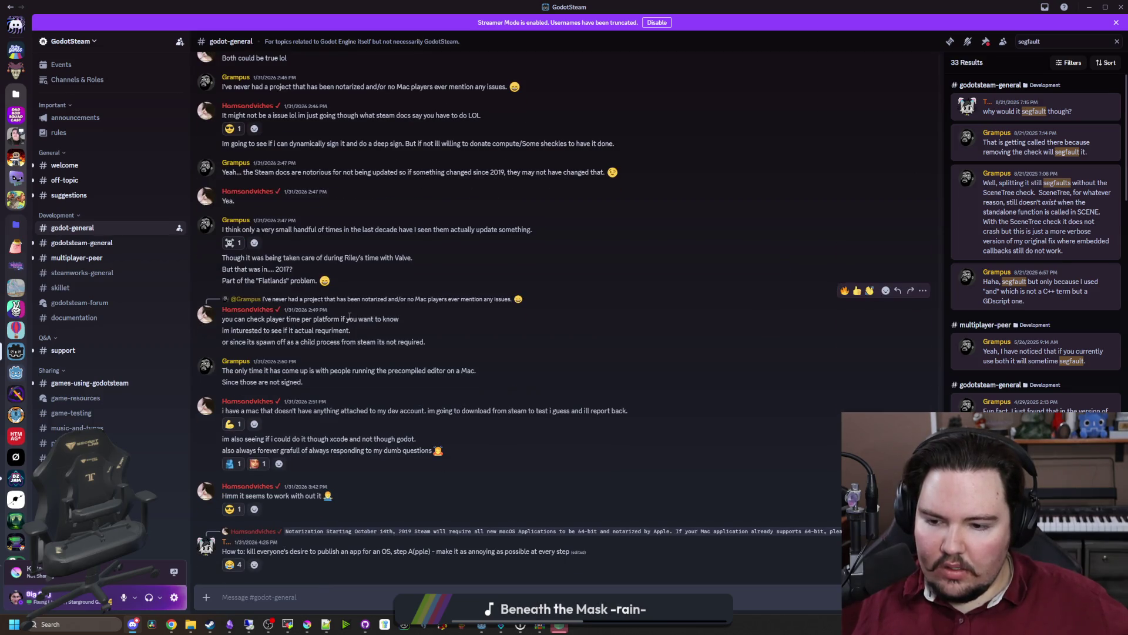
click(563, 627)
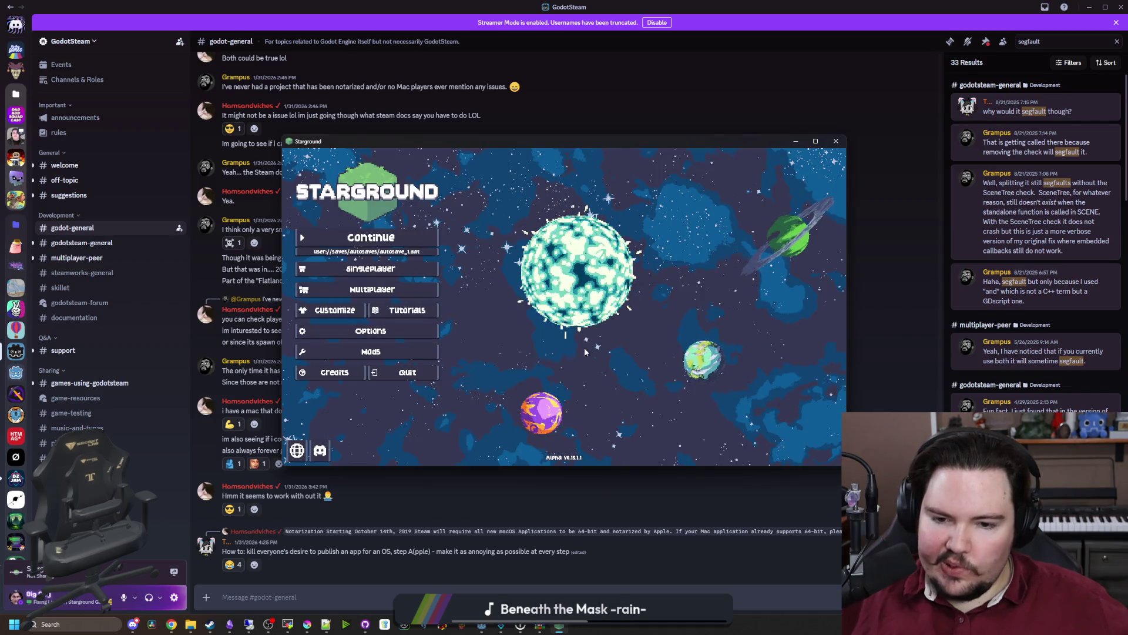
Create a new singleplayer world in Starground and walk the character up and right.
click(370, 268)
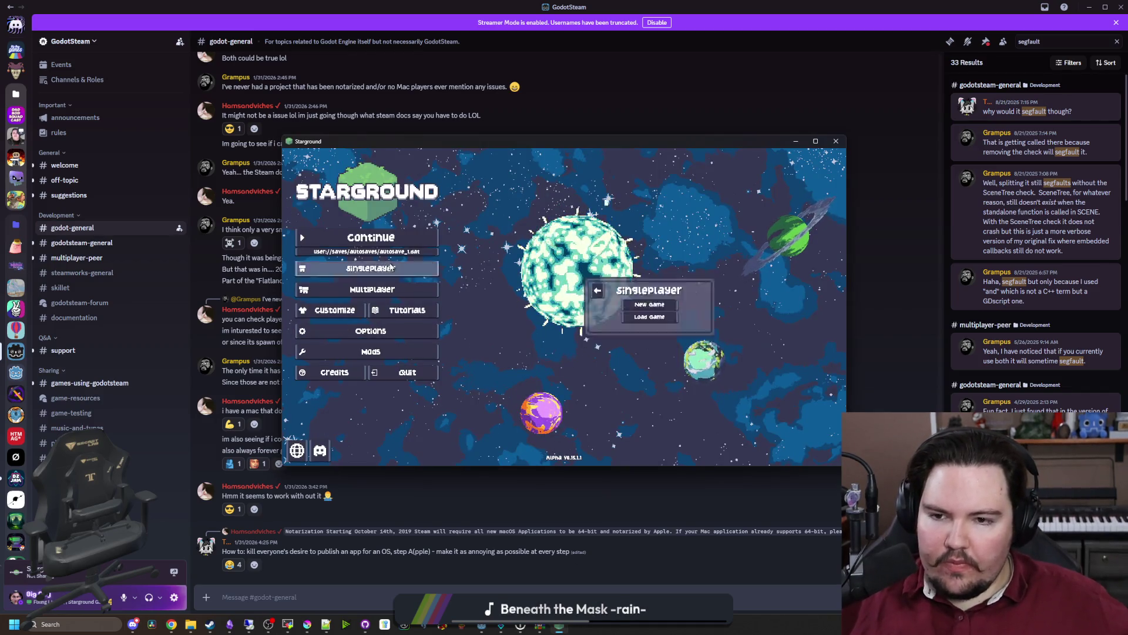
click(669, 307)
click(644, 362)
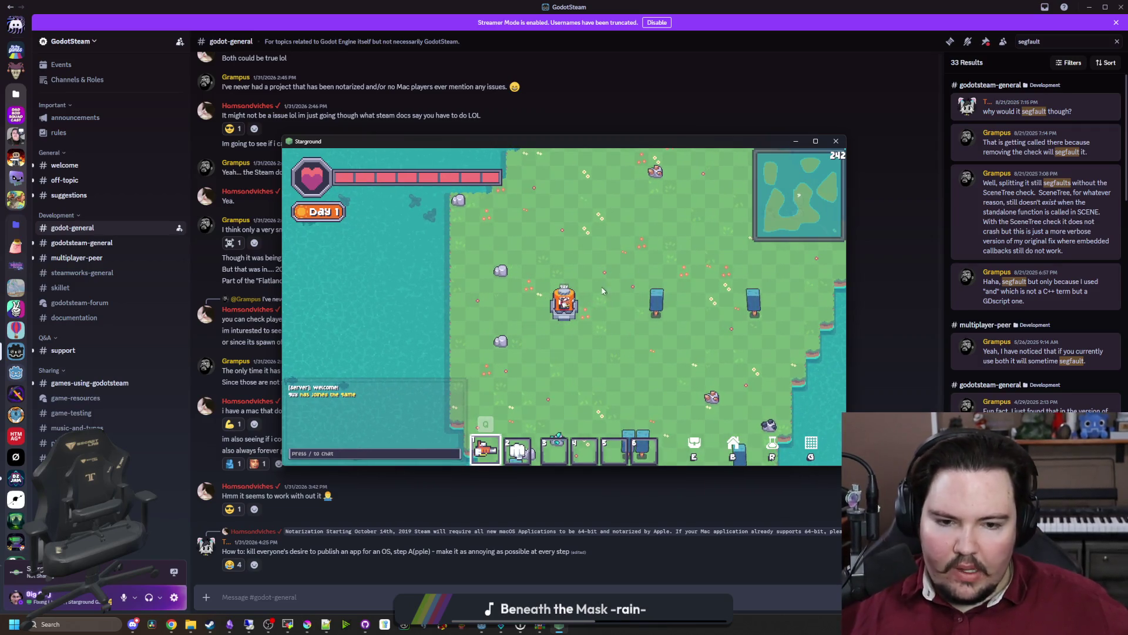
key(w+d)
Browse the inventory, blueprints, grid and research tree panels in-game.
key(2)
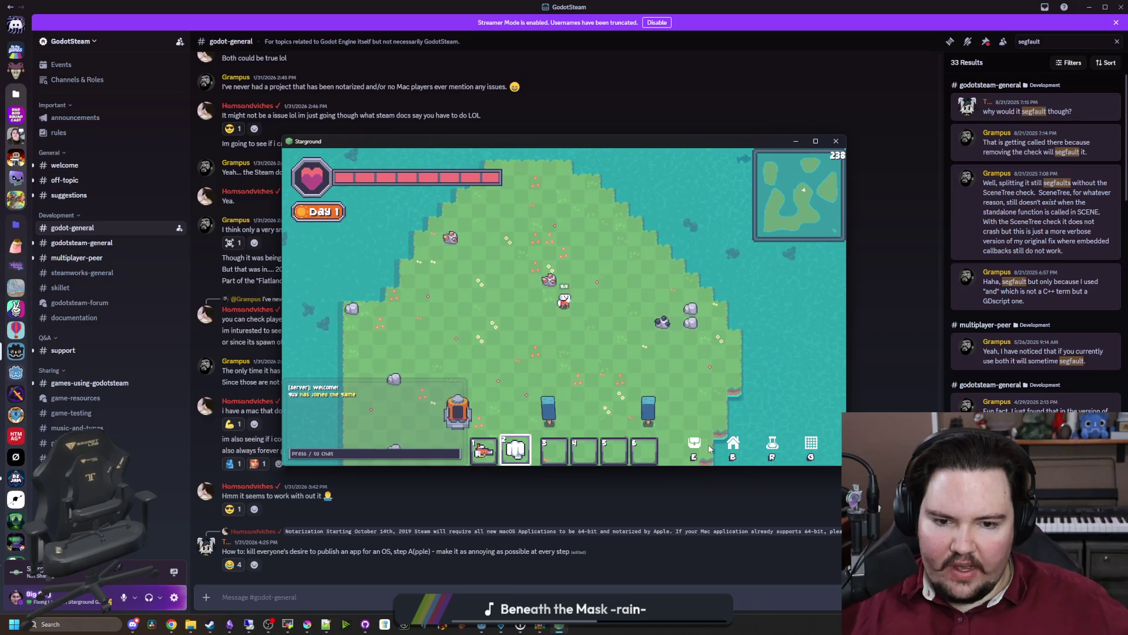
click(697, 445)
click(733, 444)
click(772, 445)
click(810, 444)
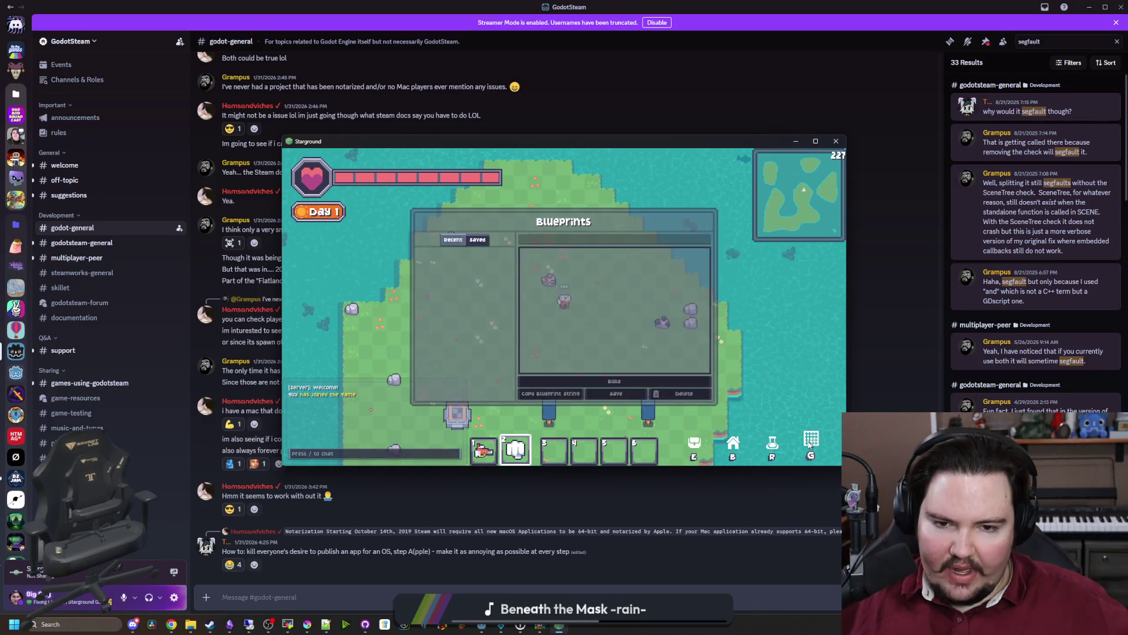
click(773, 447)
scroll(448, 263, down, 2)
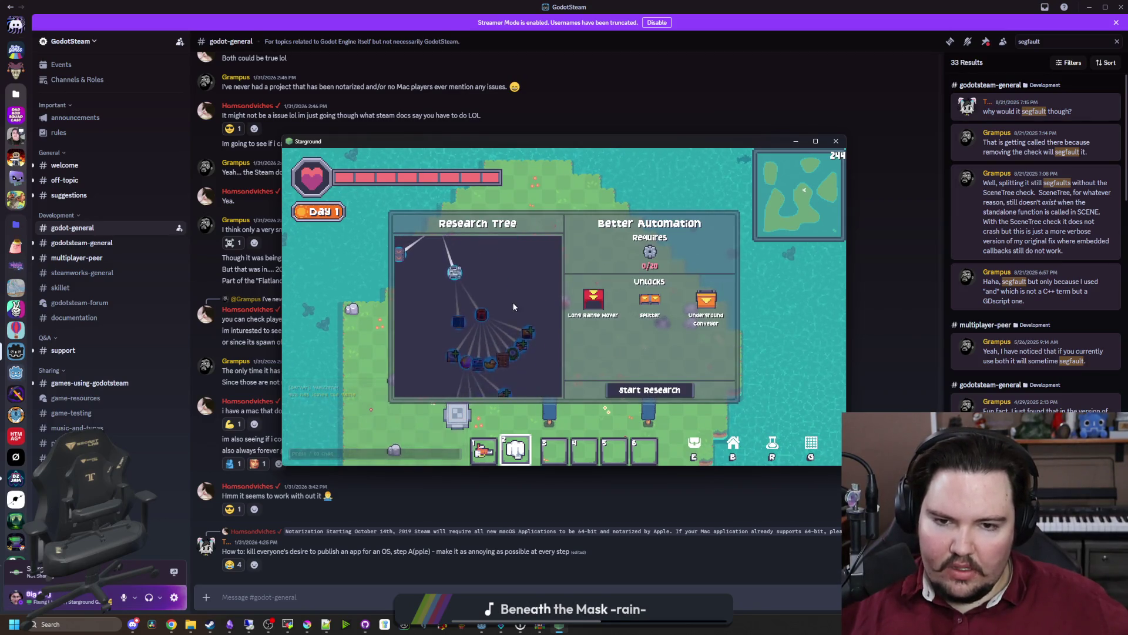
Return to the title screen via the pause menu and quit Starground.
key(Escape)
click(560, 336)
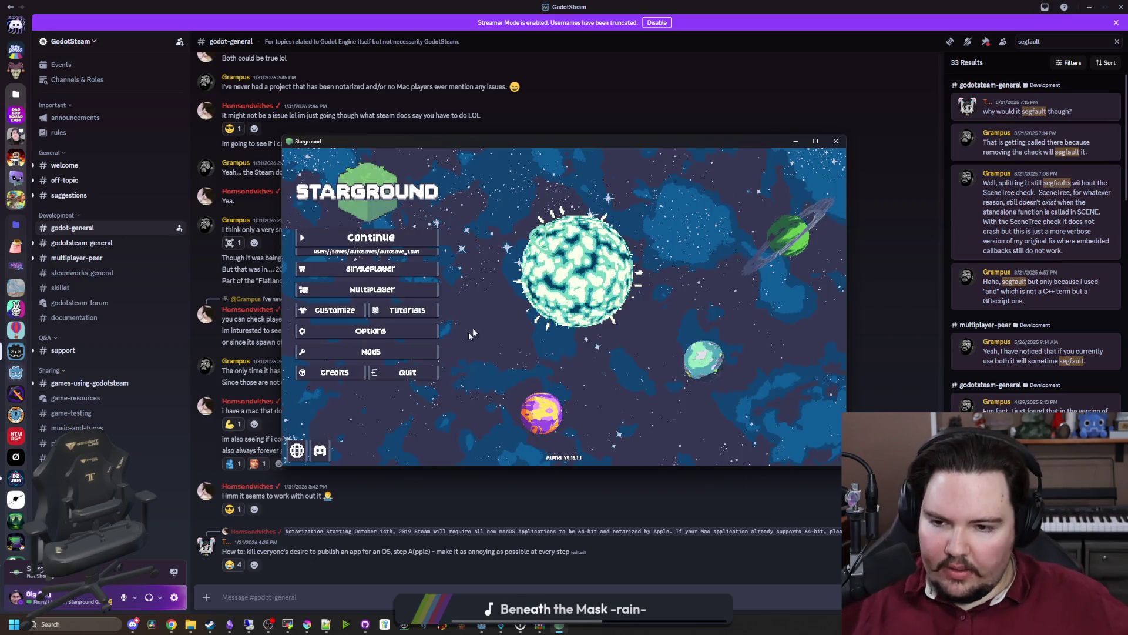
click(411, 366)
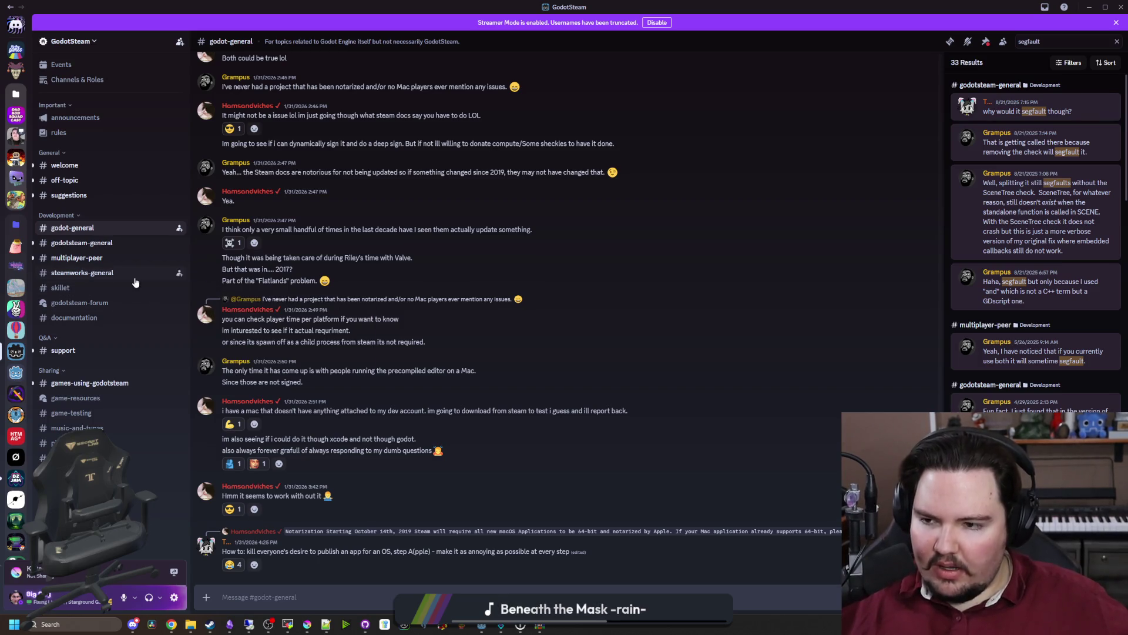
Open the 'Game crashing when creating new world on Linux' thread and highlight its get_voices error and system details.
click(107, 249)
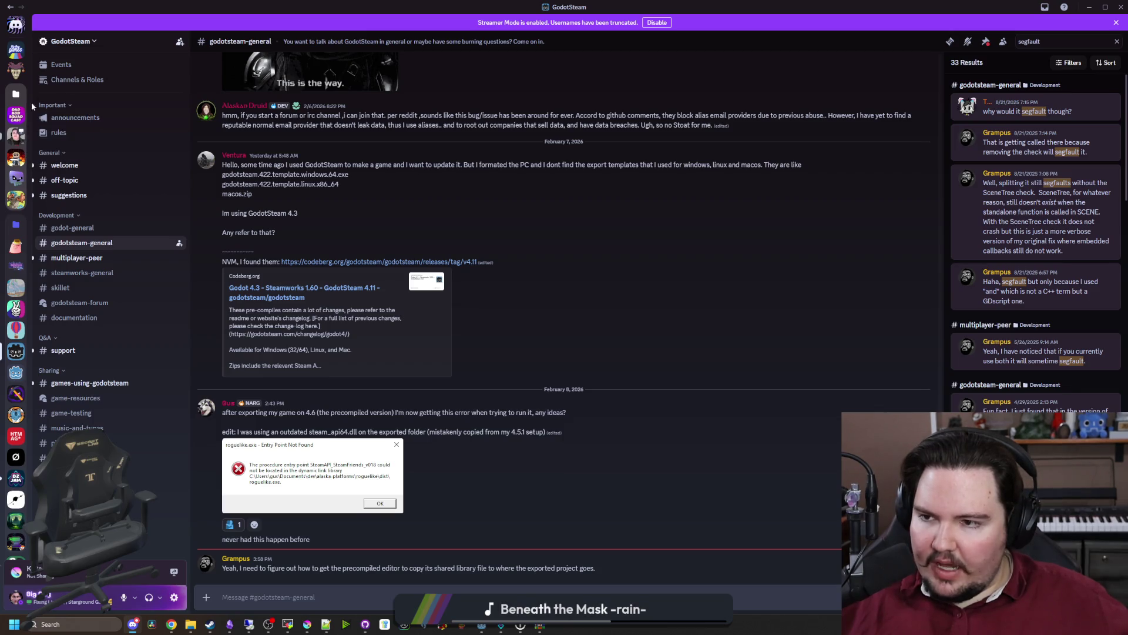
click(22, 51)
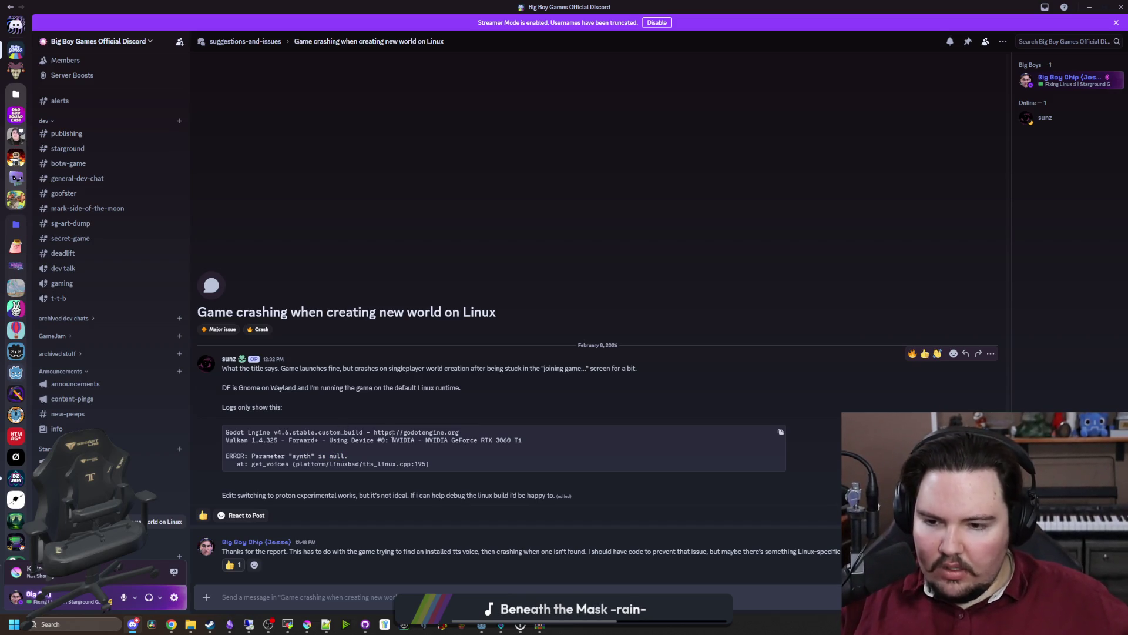
drag(441, 471, 237, 464)
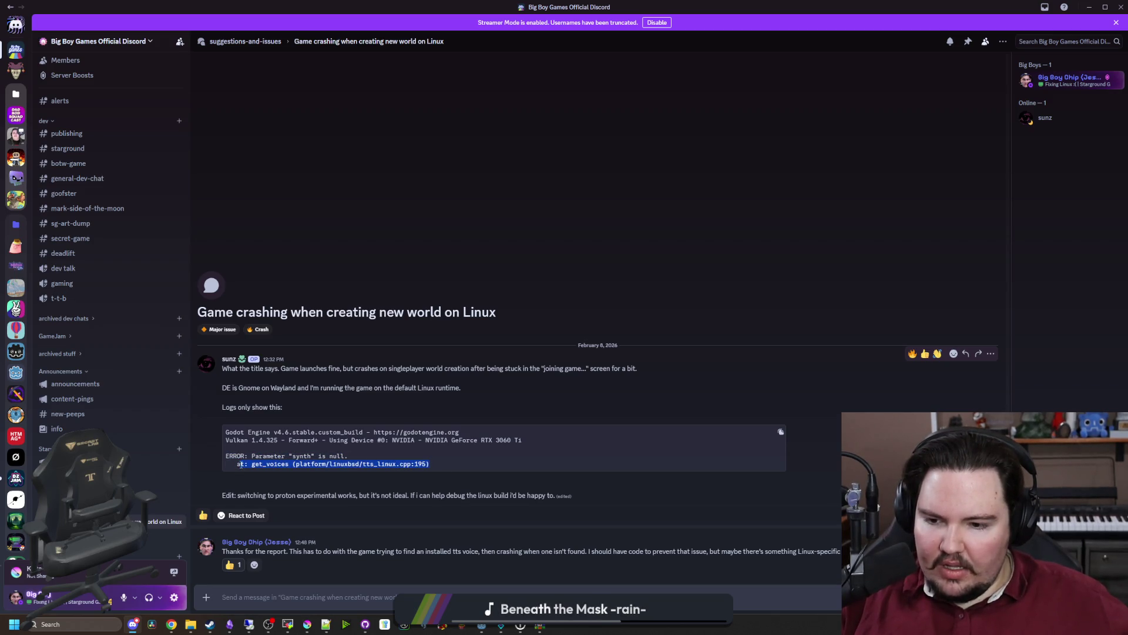
click(262, 459)
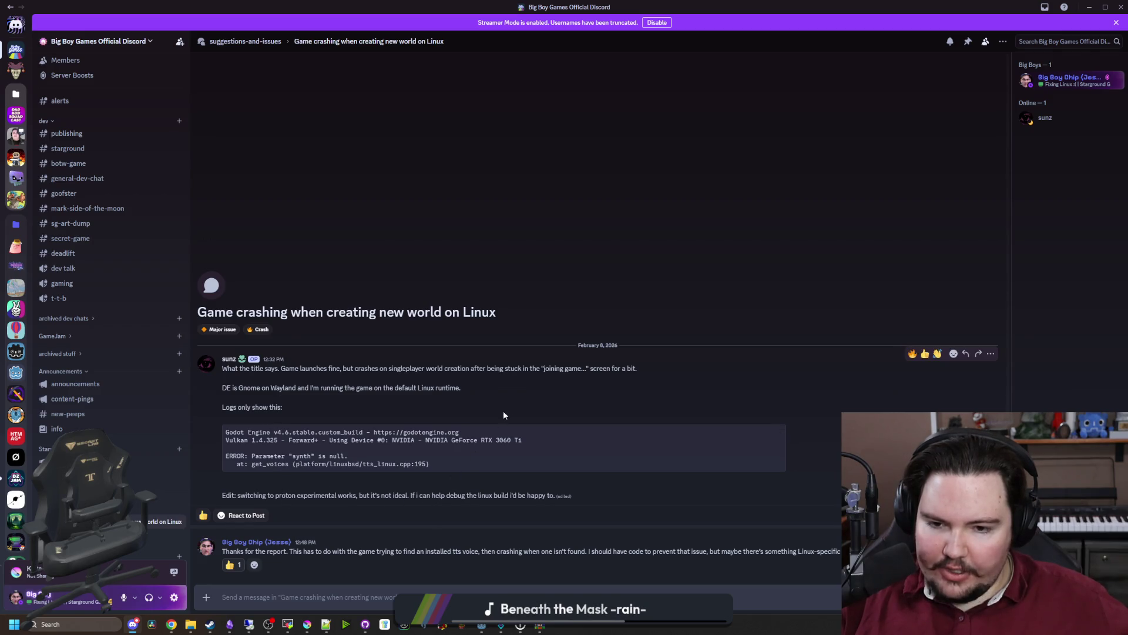
drag(226, 389, 415, 391)
click(307, 406)
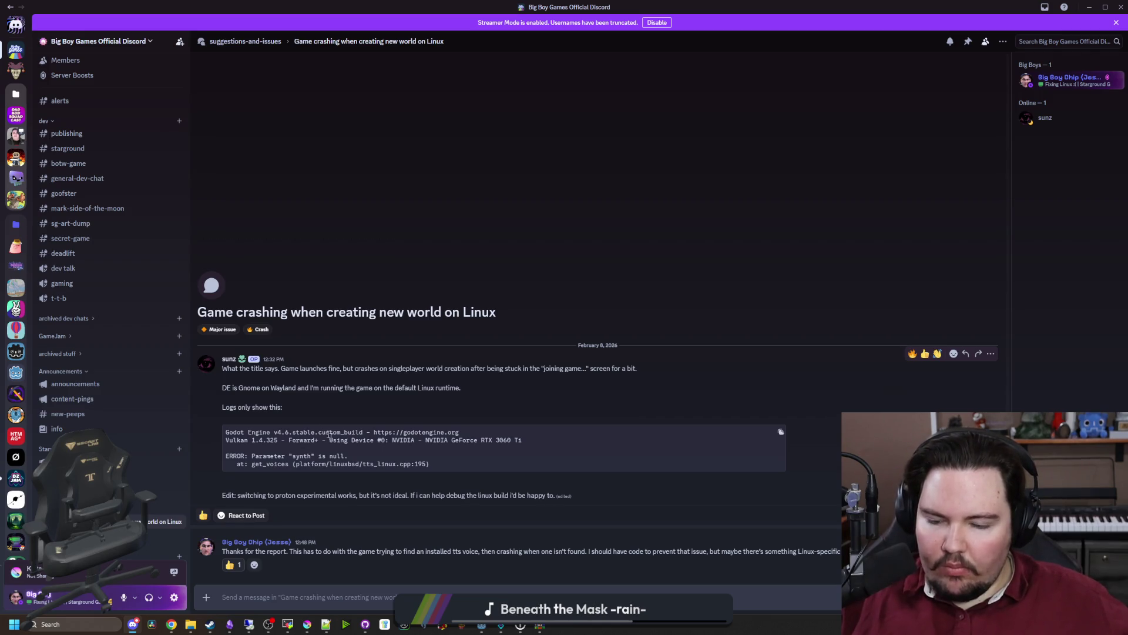
key(alt+Tab)
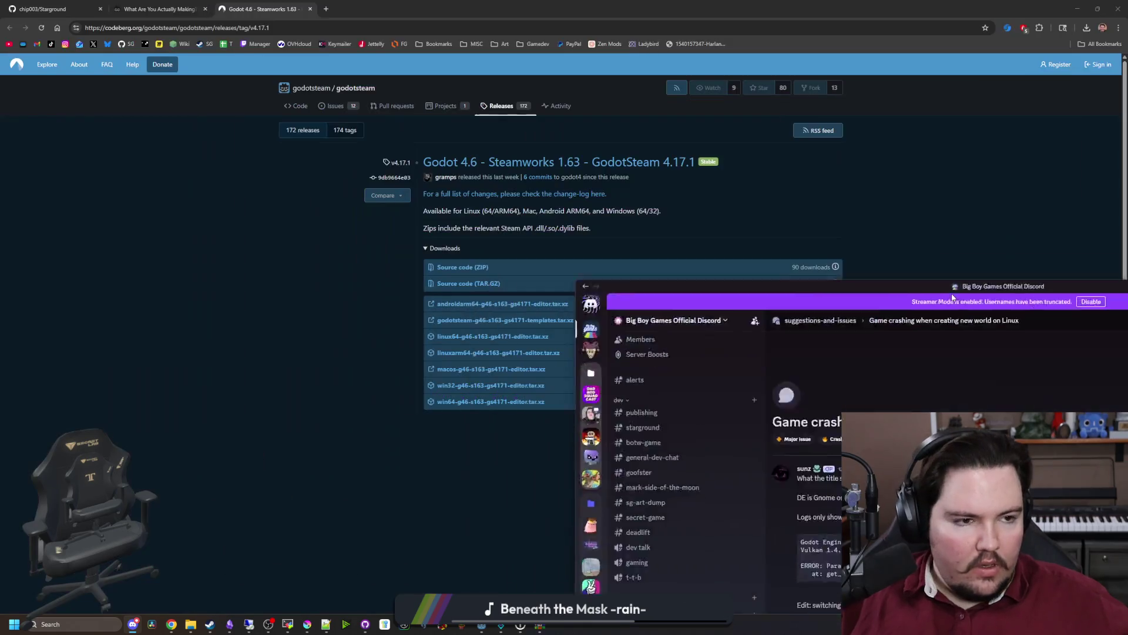
In Godot's global.gd, look up the docs for tts_get_voices_for_language from line 353.
click(438, 627)
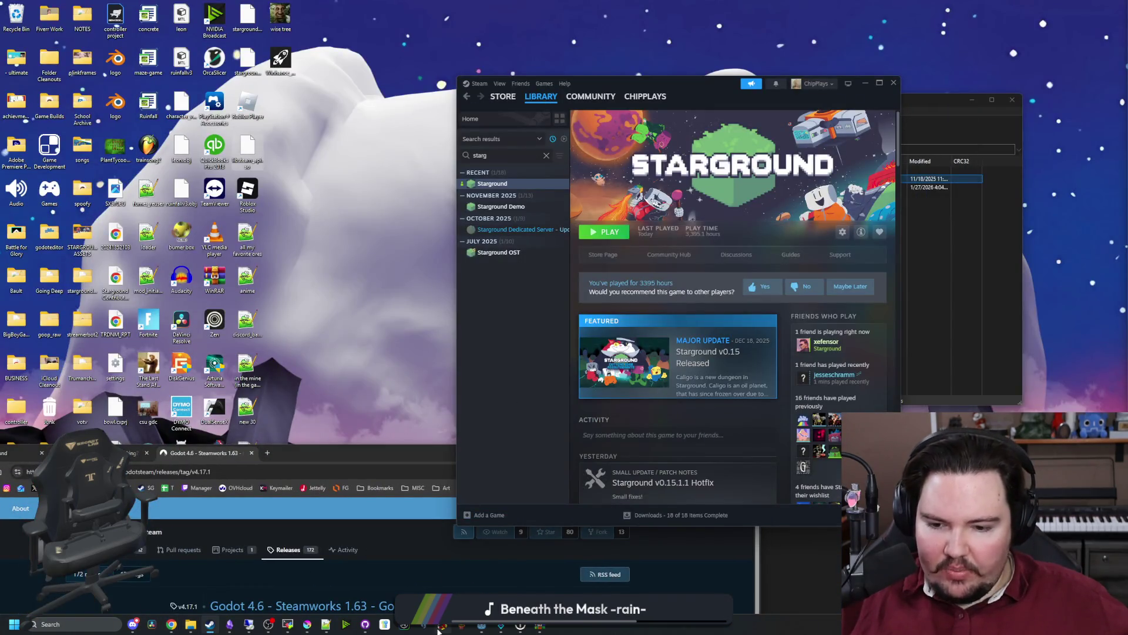
mouse_move(480, 626)
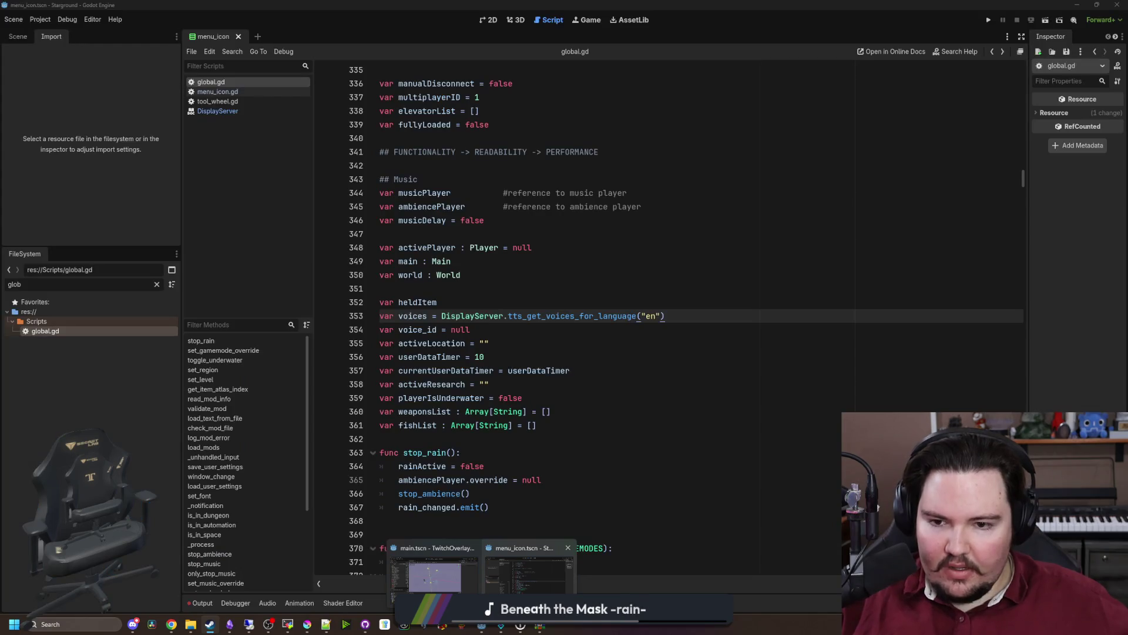
click(529, 575)
drag(695, 312, 442, 316)
key(ctrl+c)
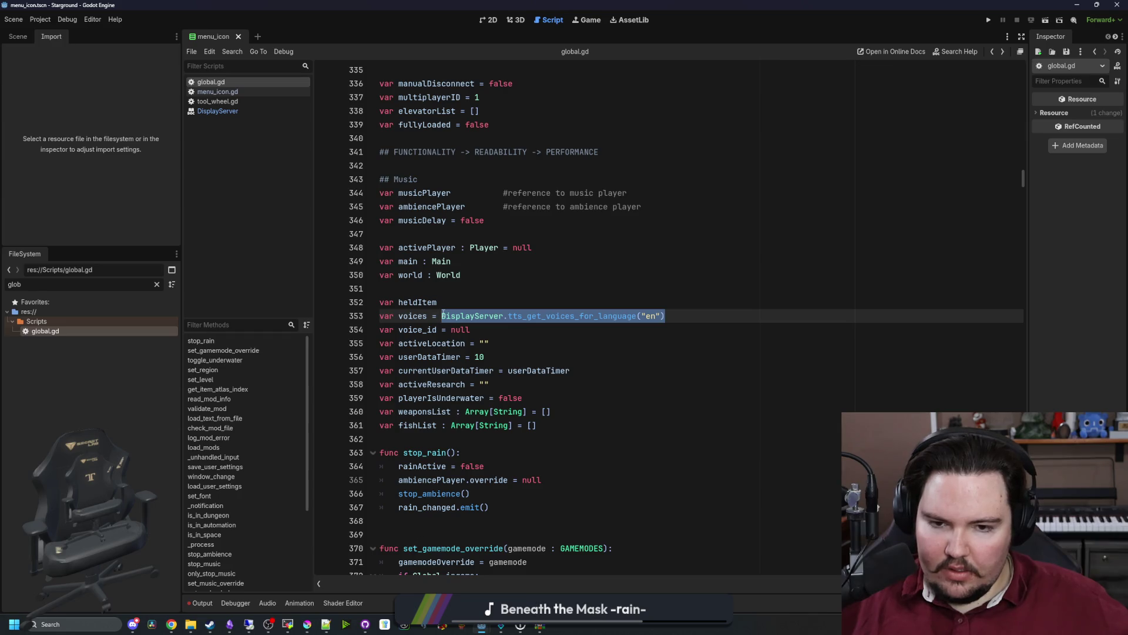
ctrl+click(556, 314)
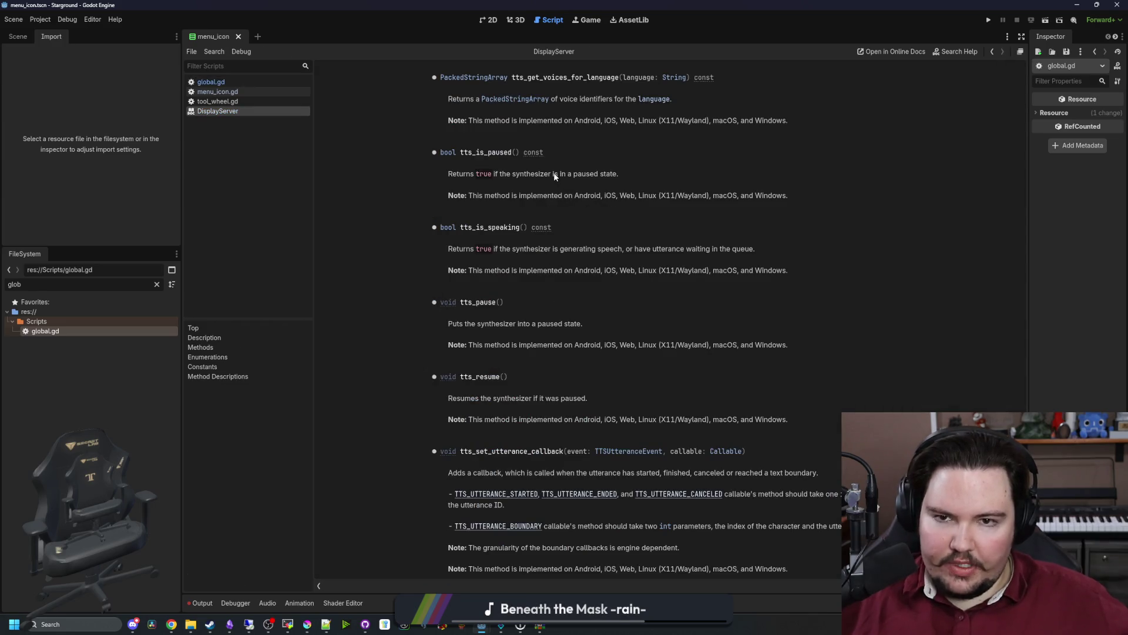
key(alt+Left)
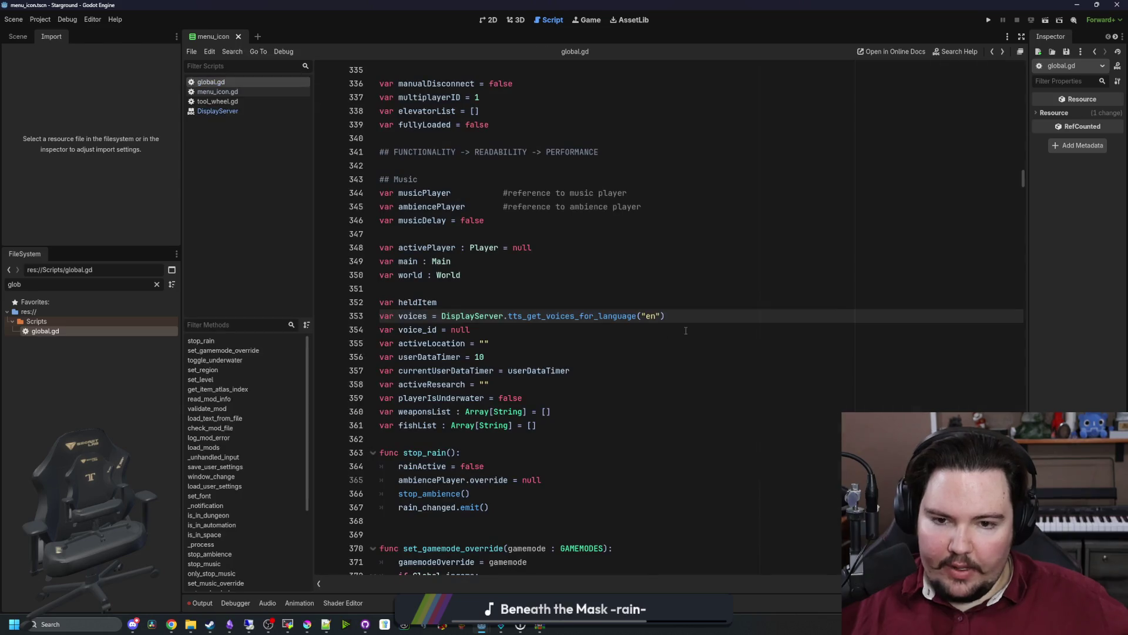
Strip the voices lookup from line 353, leaving var voices with no default value.
drag(664, 316, 441, 315)
key(BackSpace)
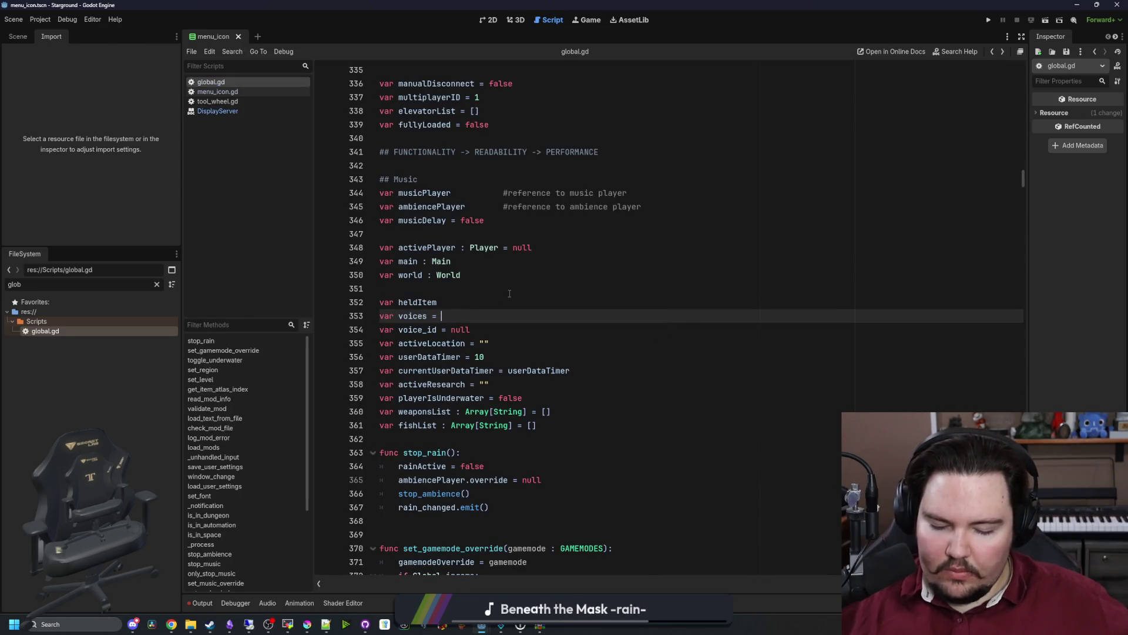
text(PackedS)
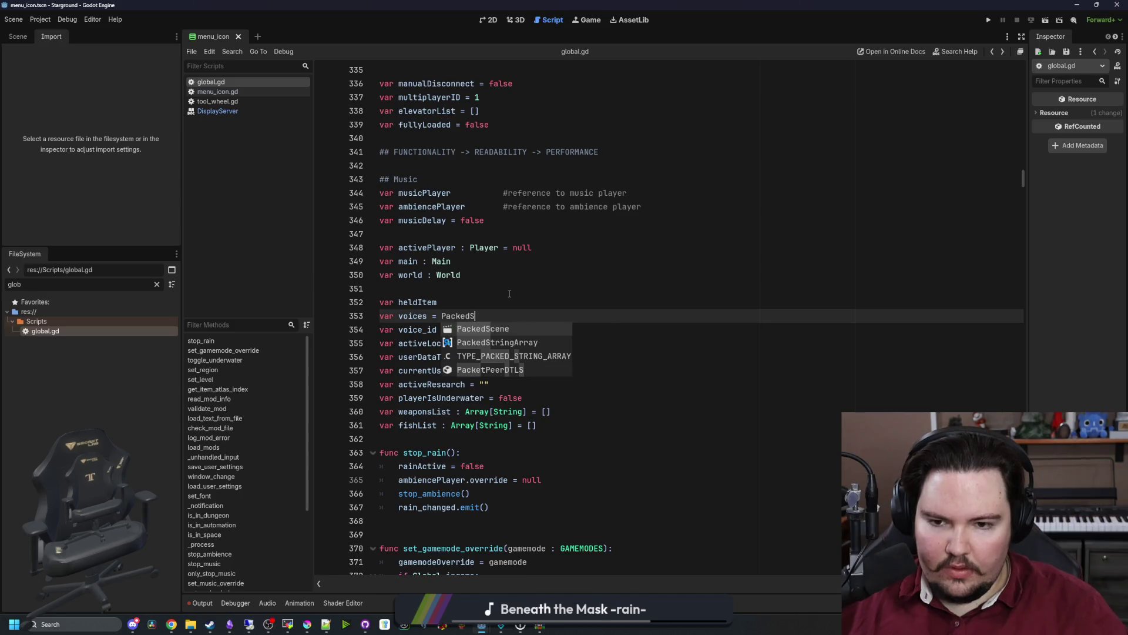
key(BackSpace)
key(BackSpace)
key(BackSpace)
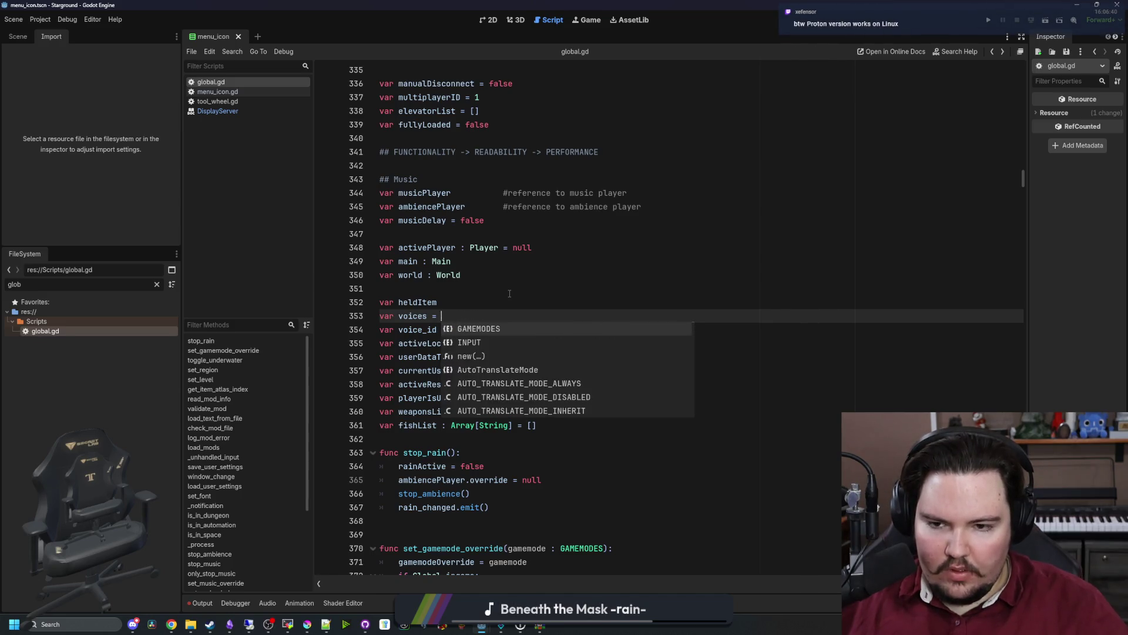
click(510, 293)
Find _ready and paste DisplayServer.tts_get_voices_for_language("en") below initialize_steam(), with blank lines above.
key(ctrl+f)
text(_ready)
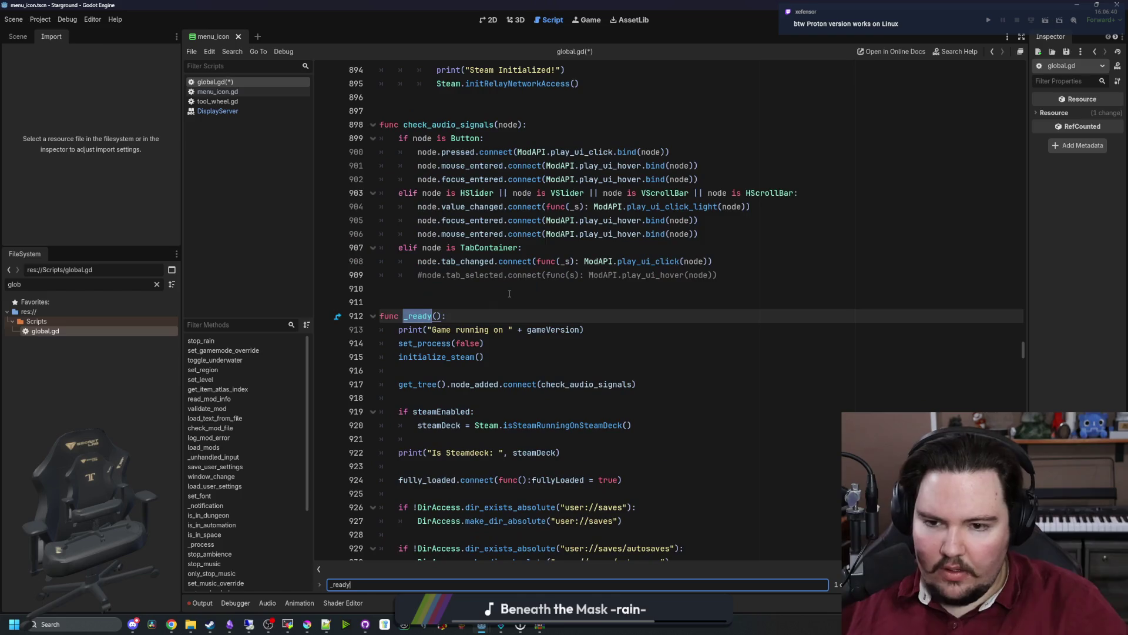
click(461, 369)
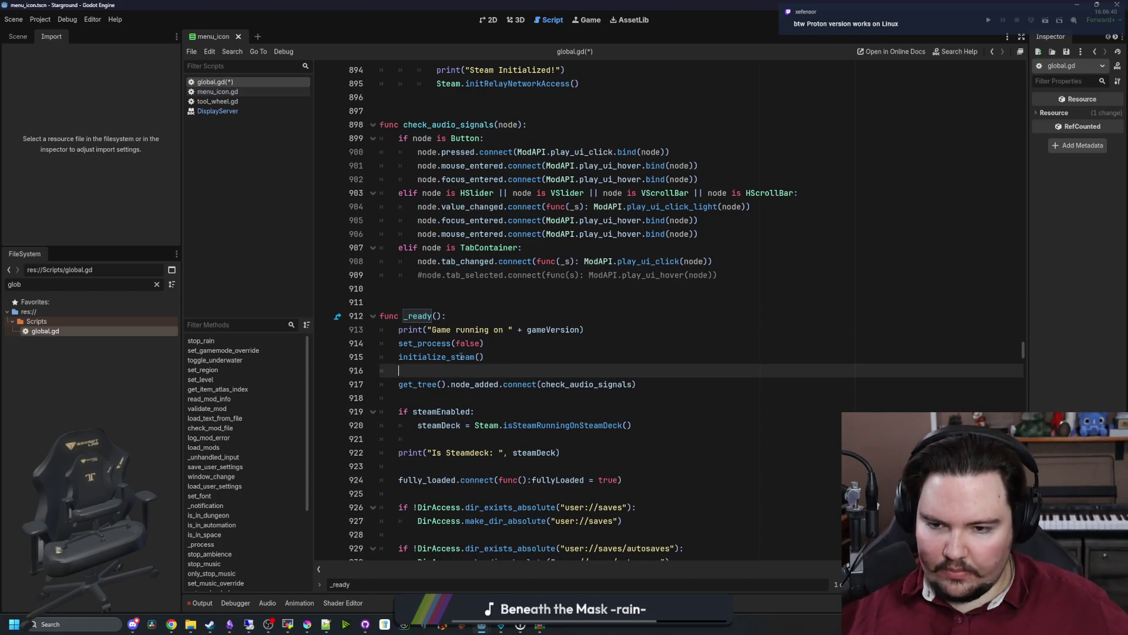
key(Return)
key(Return)
key(ctrl+v)
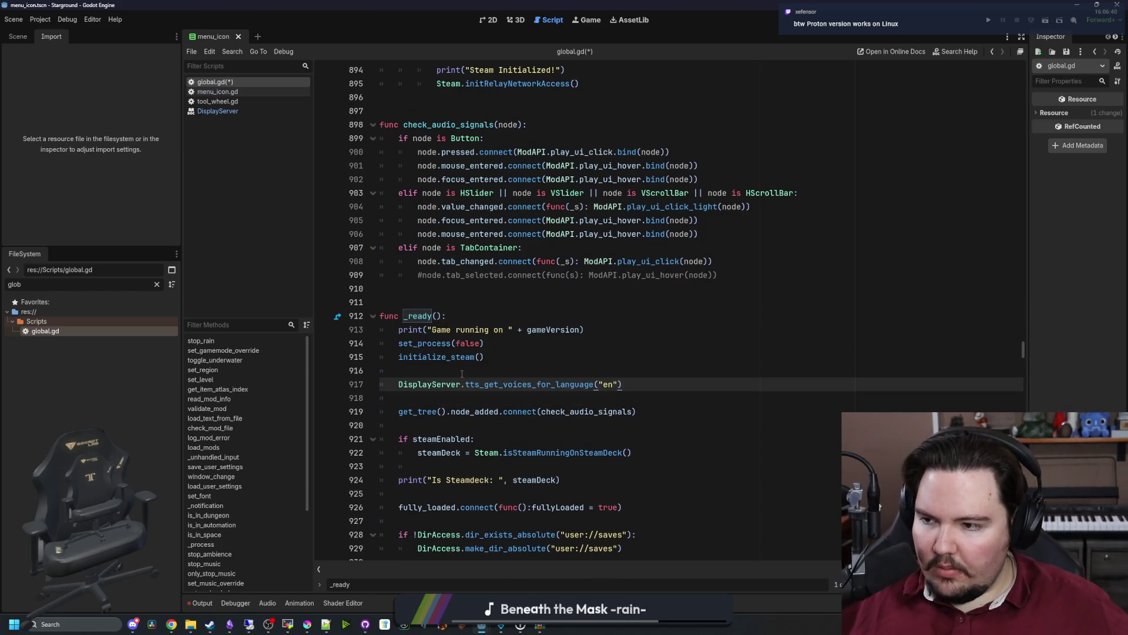
scroll(387, 367, down, 1)
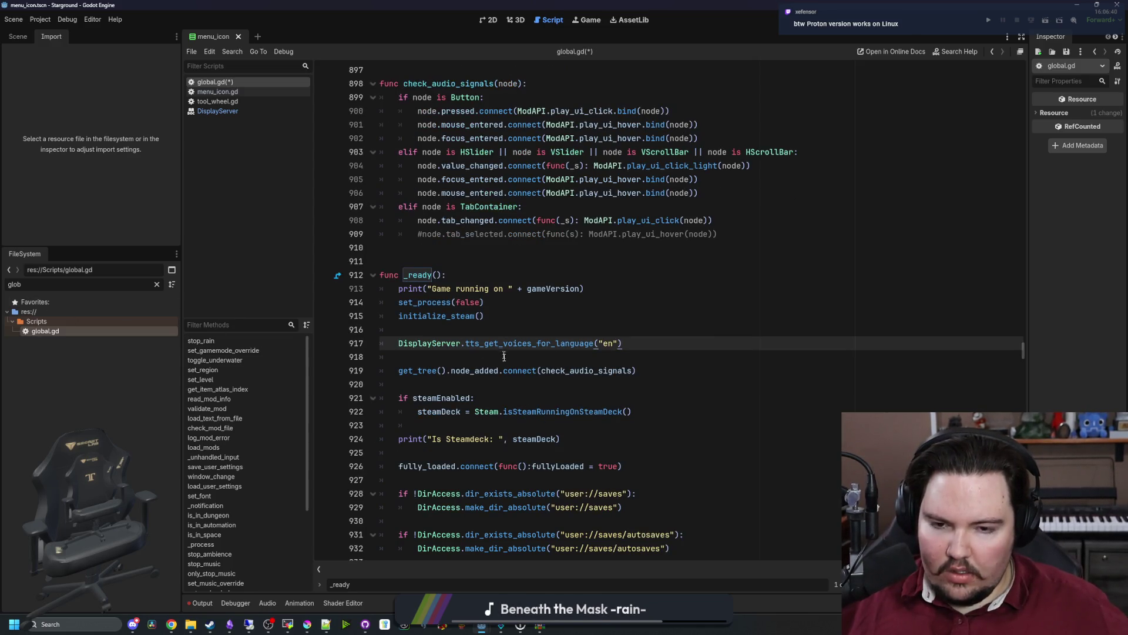
click(491, 330)
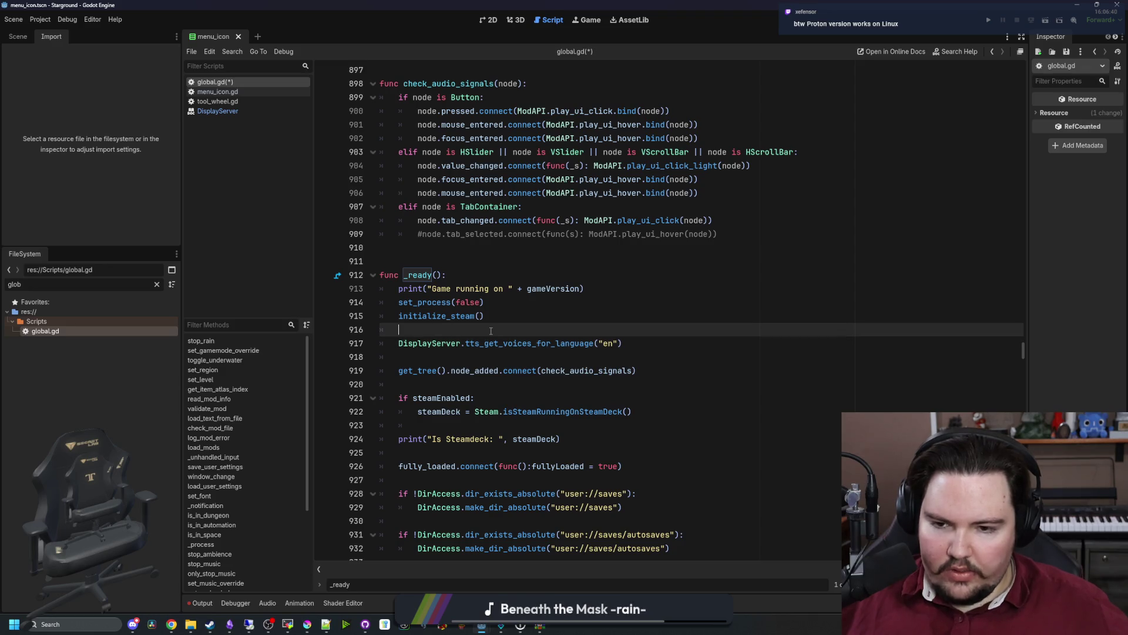
key(Return)
key(Return)
key(Up)
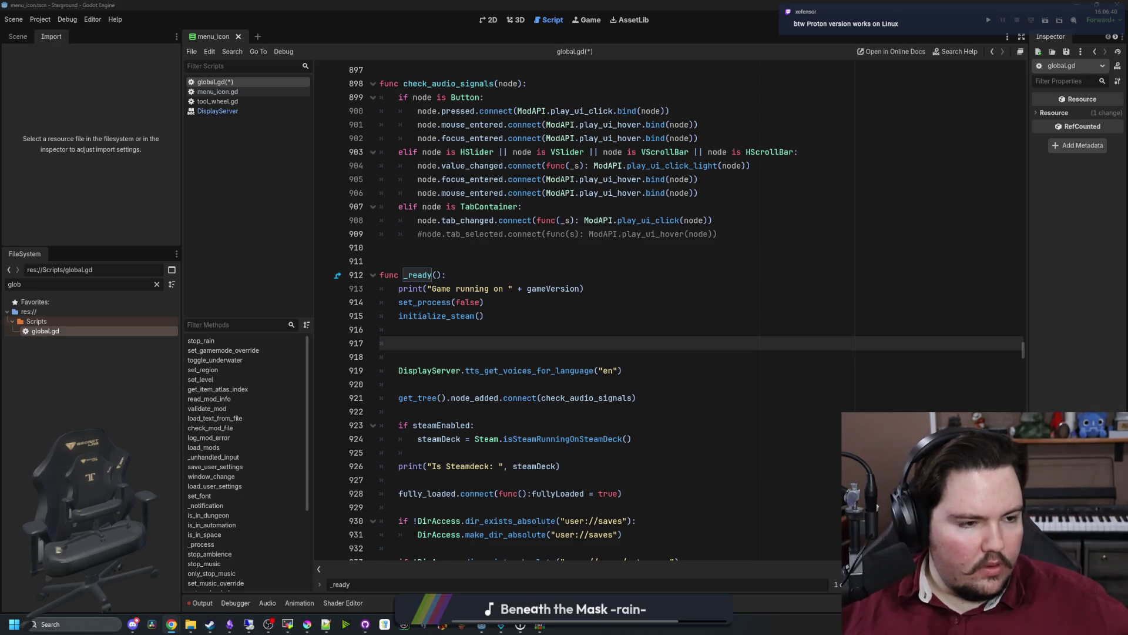
Write the condition if OS.get_name() != "Linux": above the voices lookup, checking get_name's docs.
text(OS.)
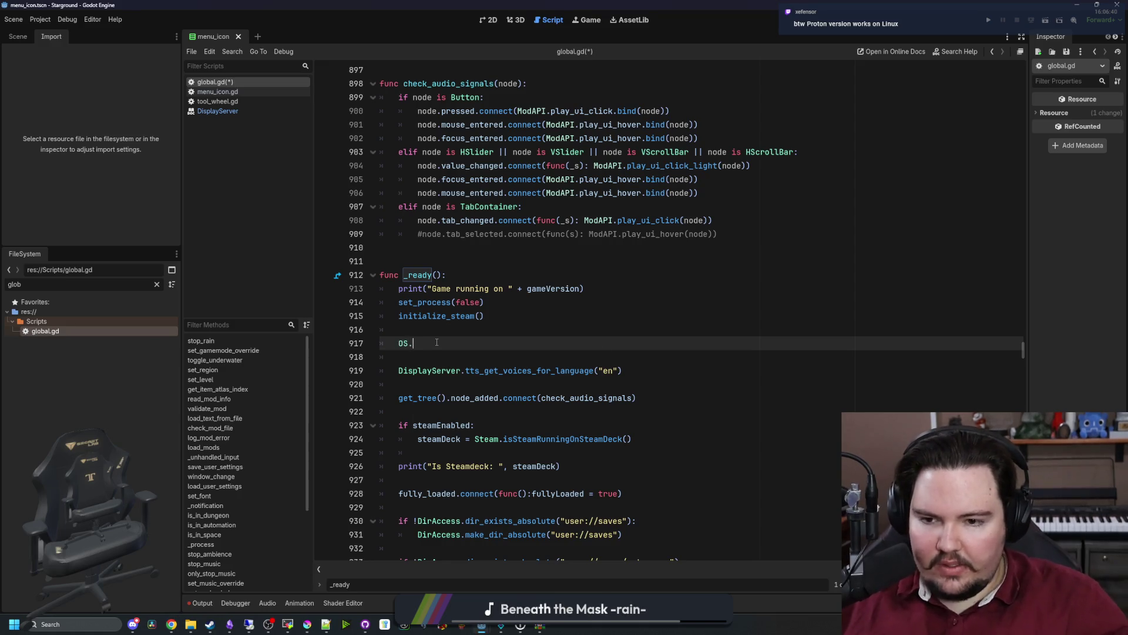
text(get_na)
key(Return)
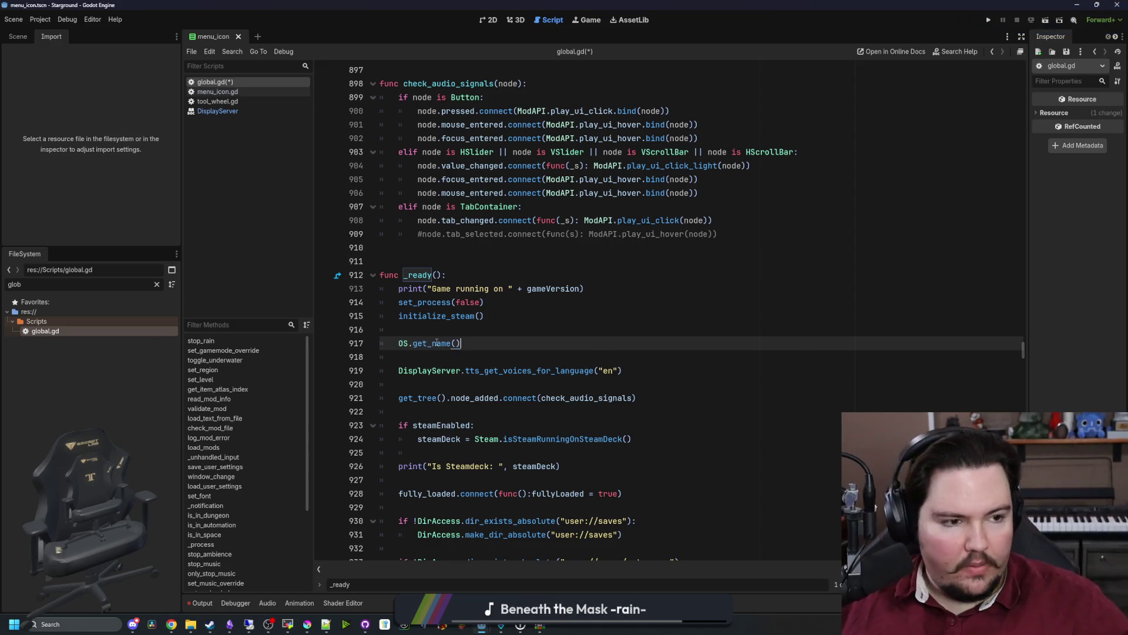
text(:)
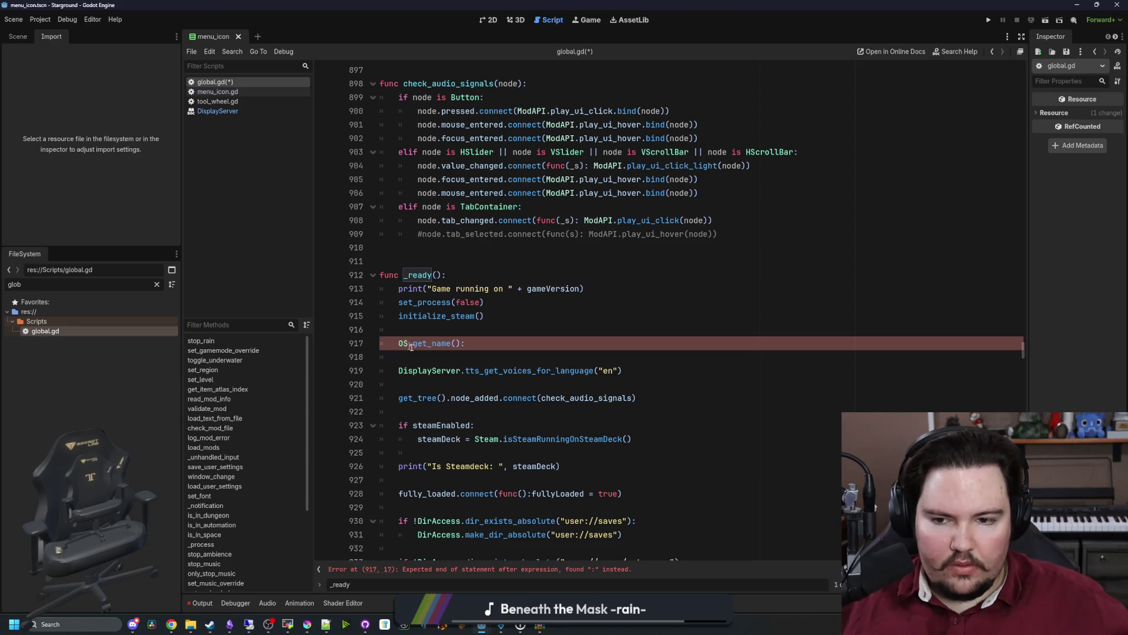
text(if)
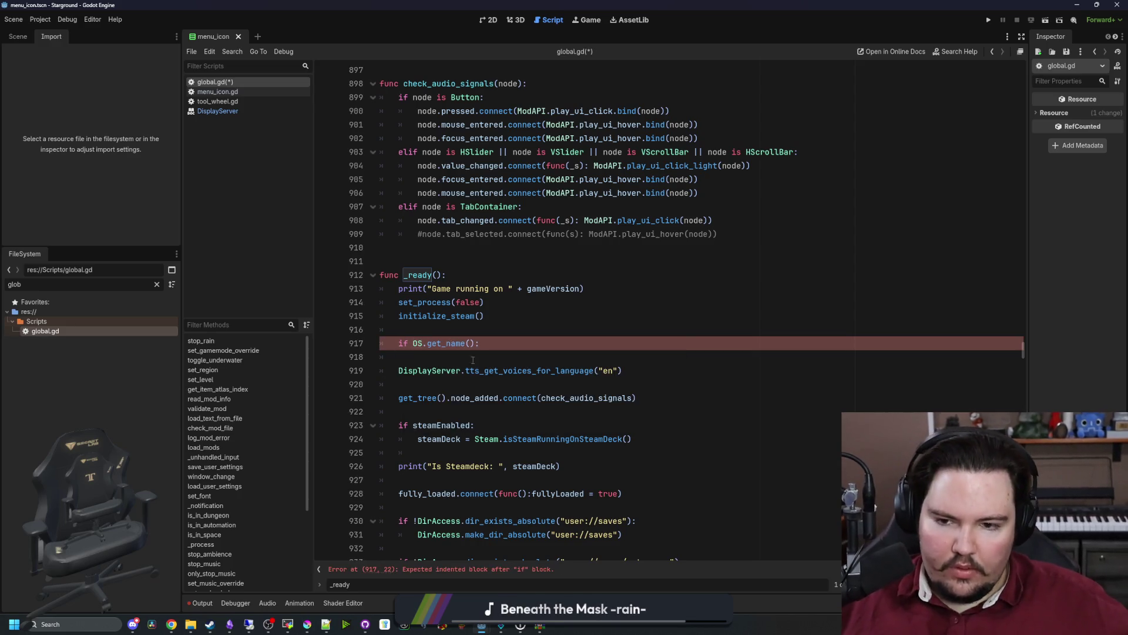
click(457, 351)
ctrl+click(447, 344)
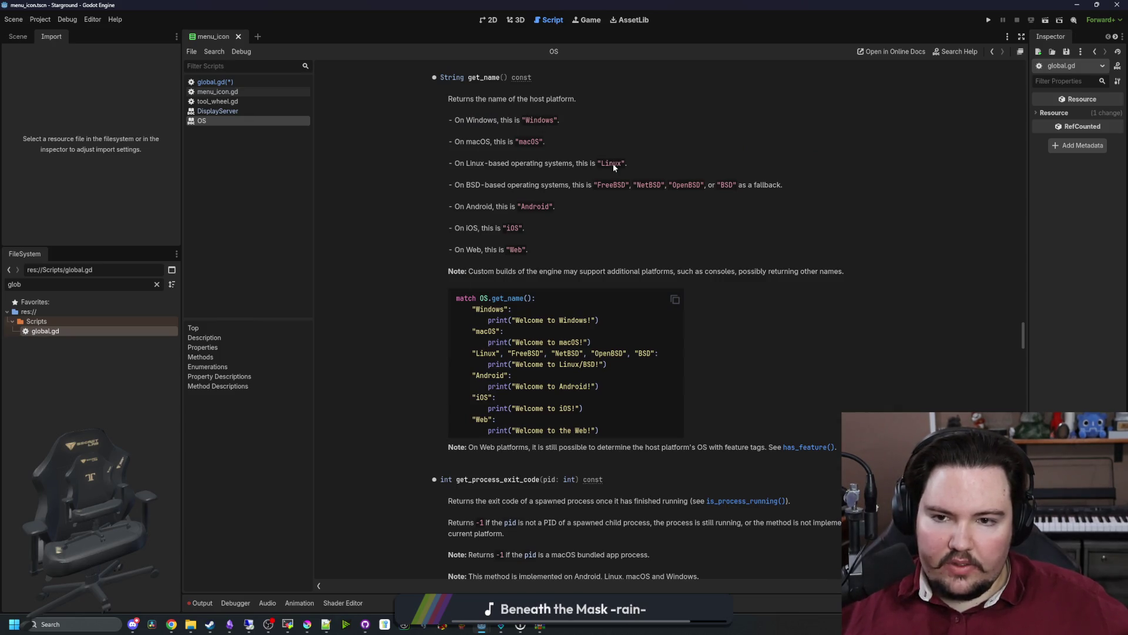
key(alt+Left)
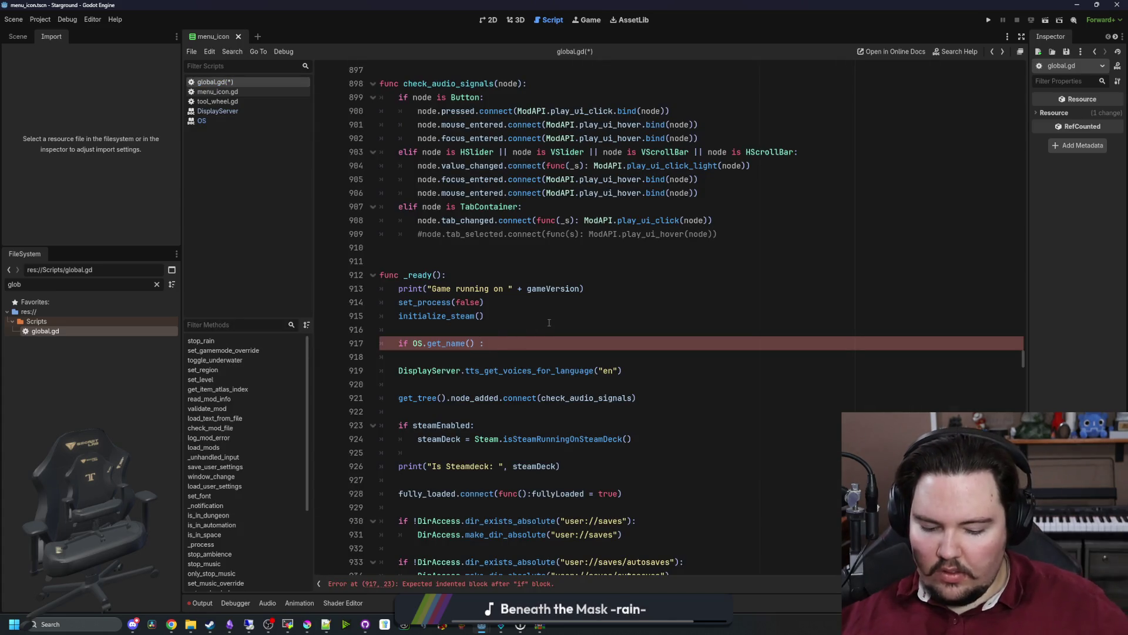
text(== Linux)
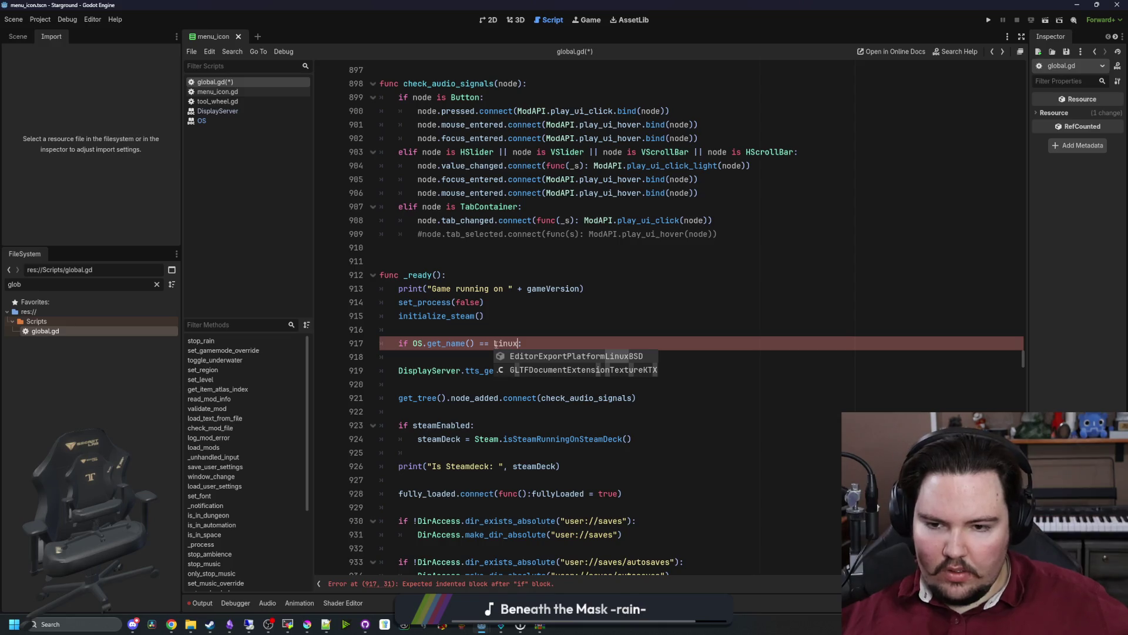
click(494, 344)
key(BackSpace)
key(BackSpace)
key(BackSpace)
text(!= )
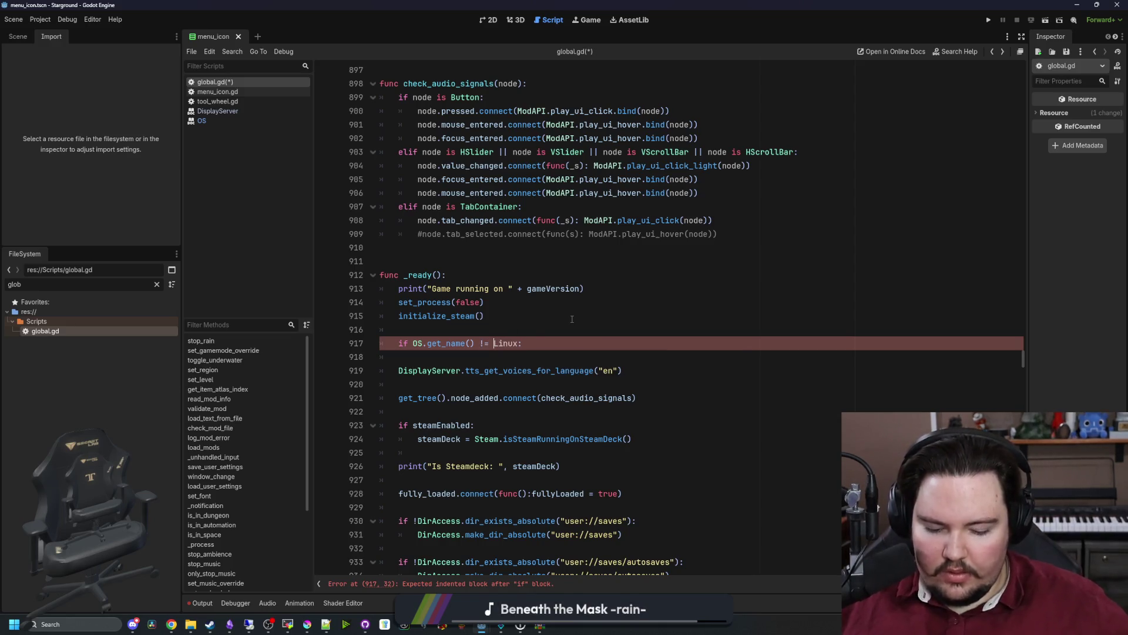
text(")
key(Right)
key(Right)
key(Right)
text(")
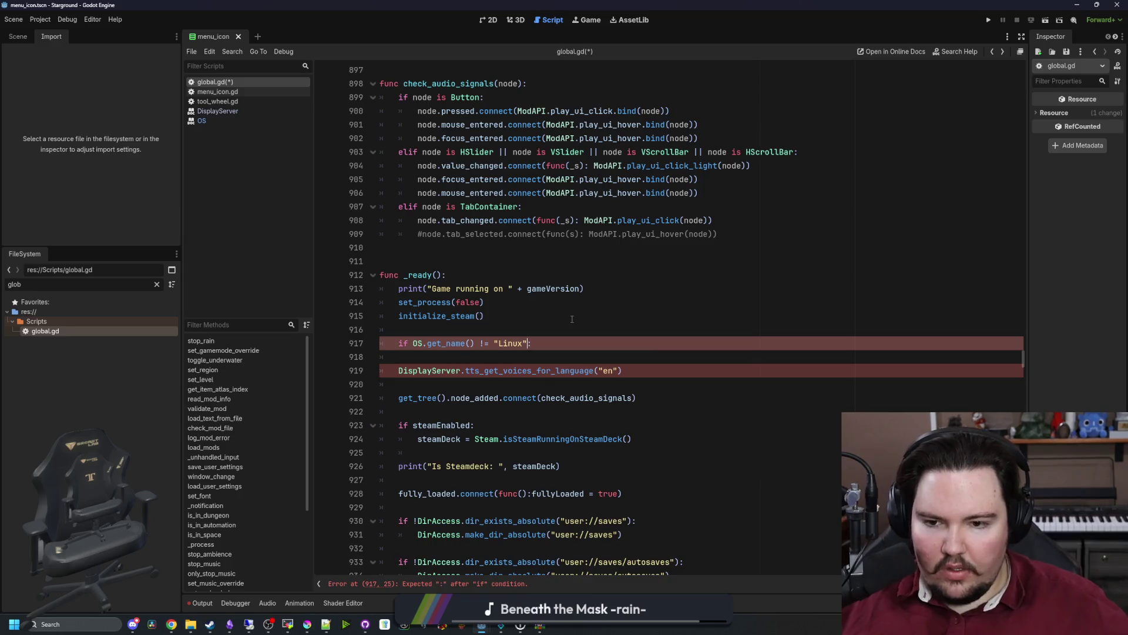
text(:)
Indent the lookup under the if as voices = DisplayServer.tts_get_voices_for_language("en").
click(401, 369)
key(Tab)
text(voices =)
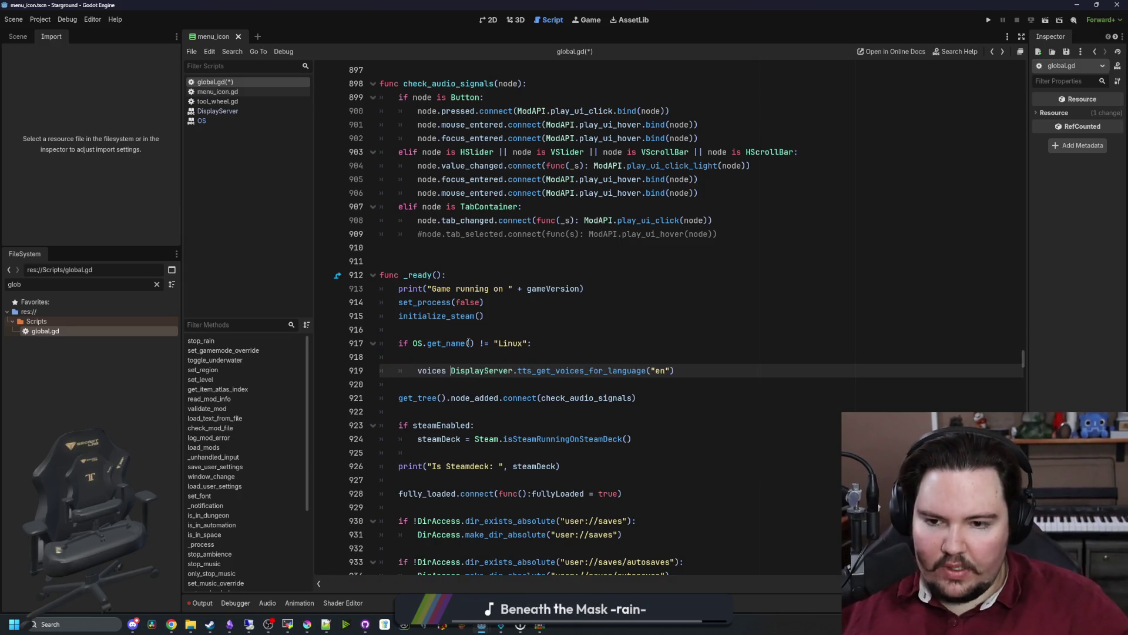
click(569, 348)
key(Delete)
click(705, 359)
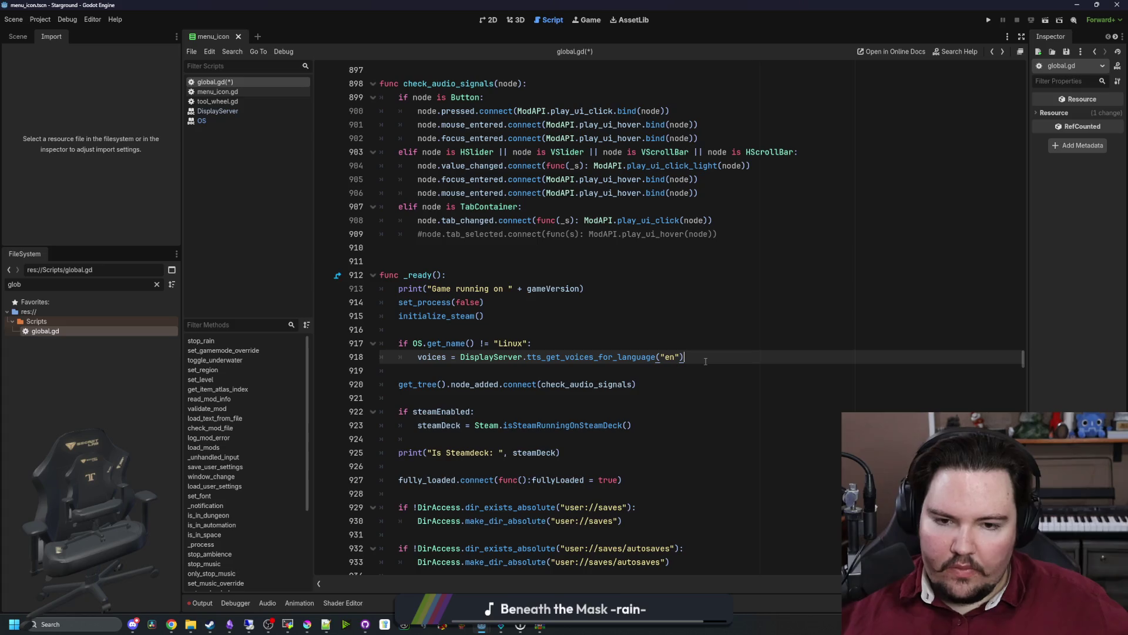
key(Return)
Add an else: branch that assigns voices = PackedStringArray().
key(BackSpace)
text(elsE:)
key(Return)
key(BackSpace)
key(BackSpace)
key(BackSpace)
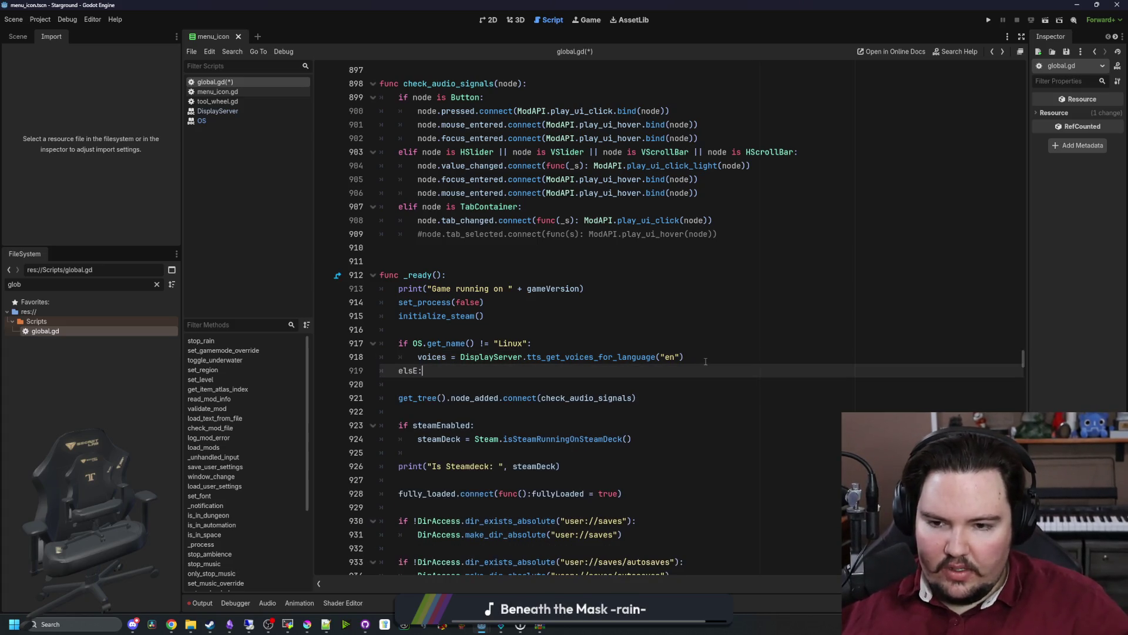
text(:)
key(Return)
text(voices = Pac)
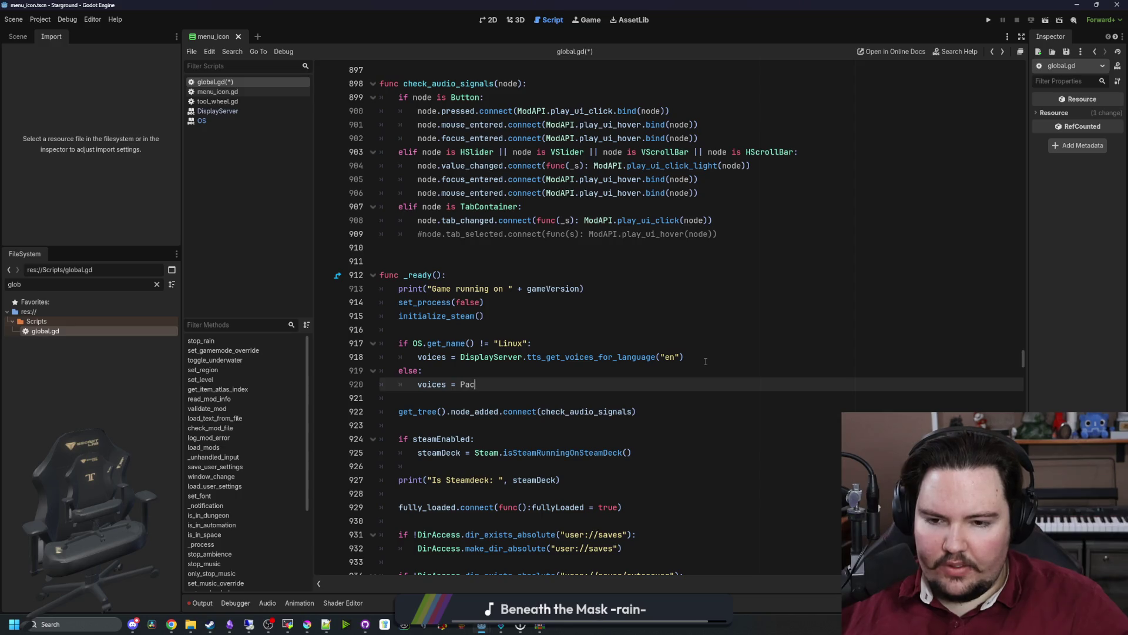
text(kedStringArray)
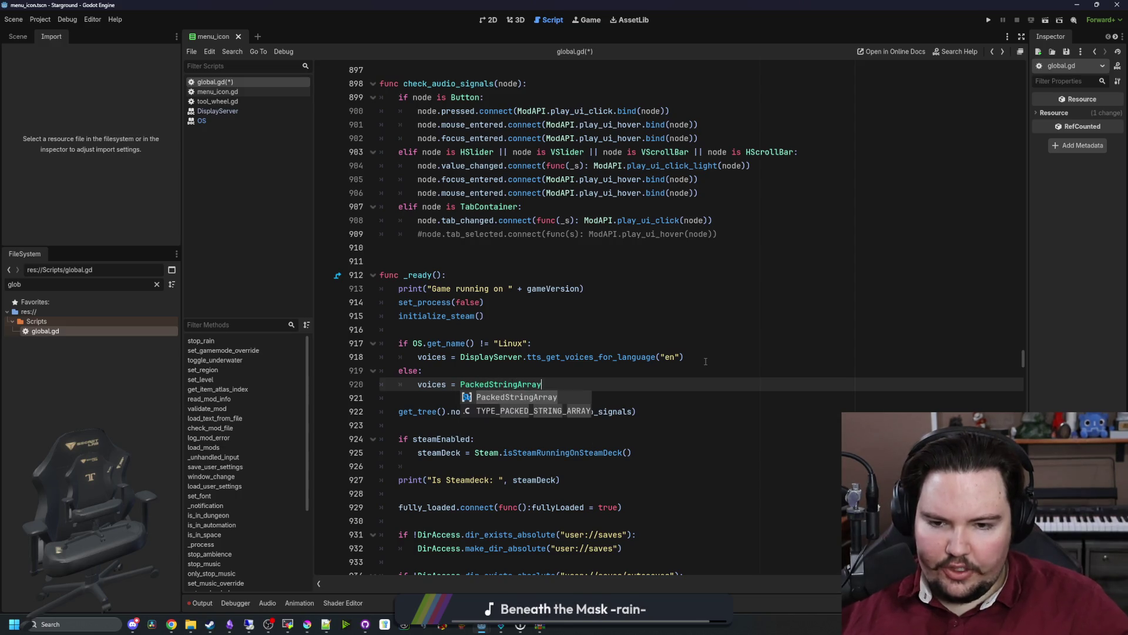
key(Escape)
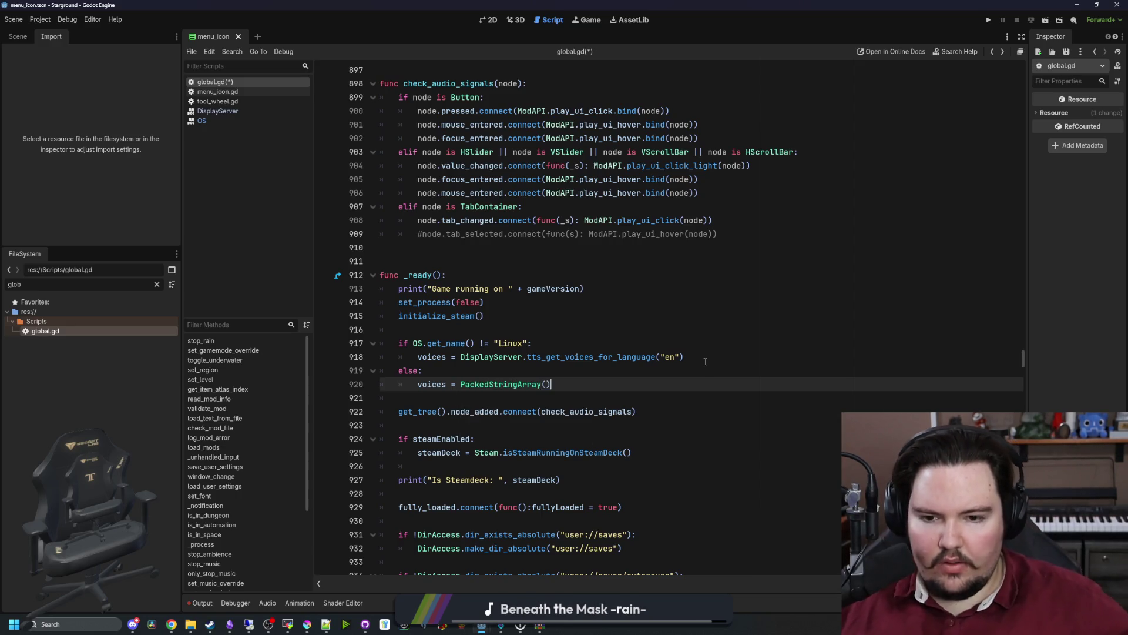
text(())
click(705, 361)
click(569, 370)
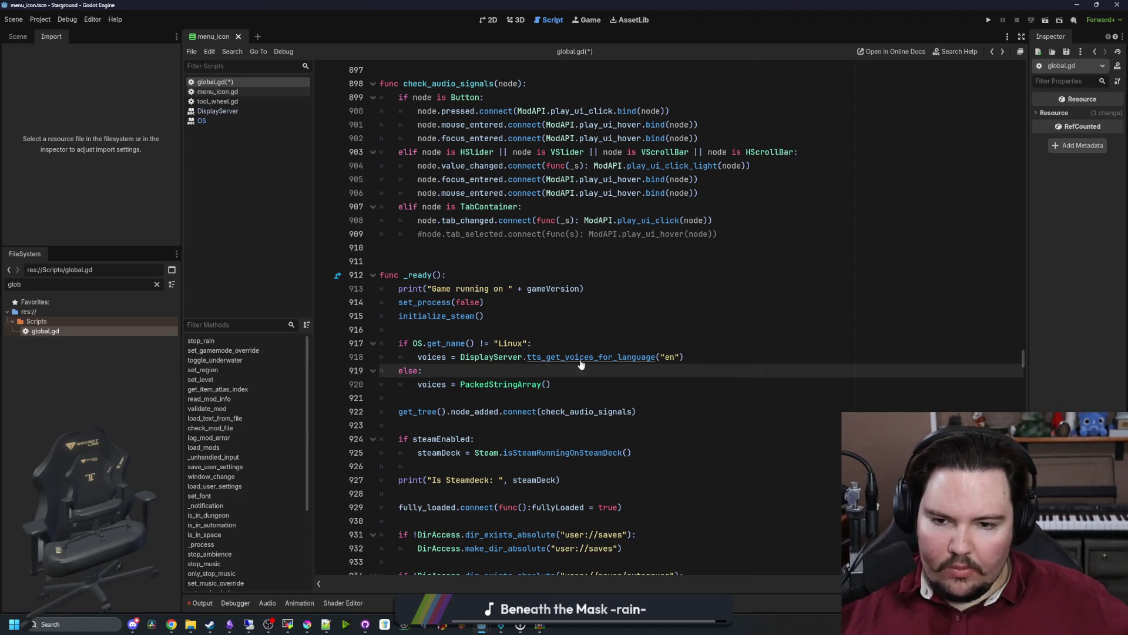
Check another window and come back to the Linux check on line 917.
click(469, 328)
click(442, 258)
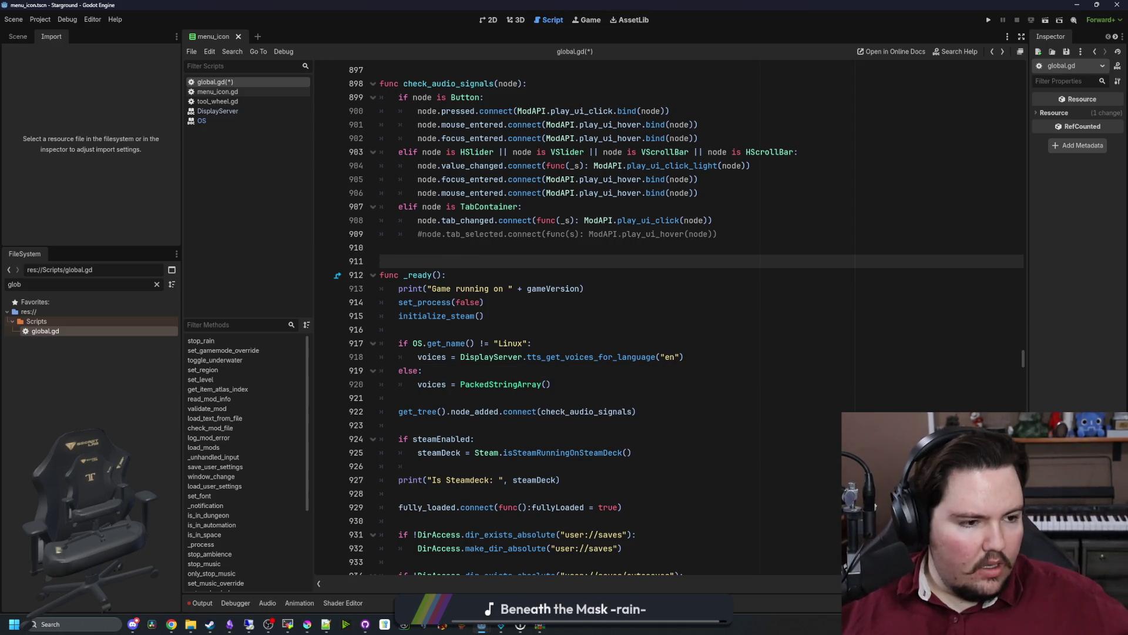
key(alt+Tab)
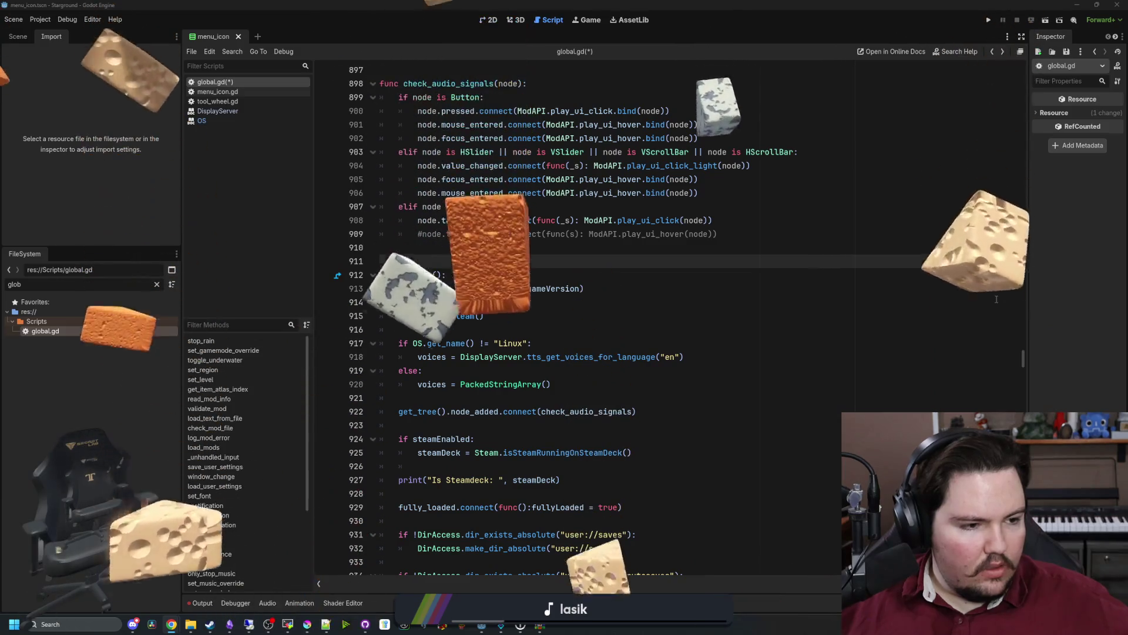
click(882, 343)
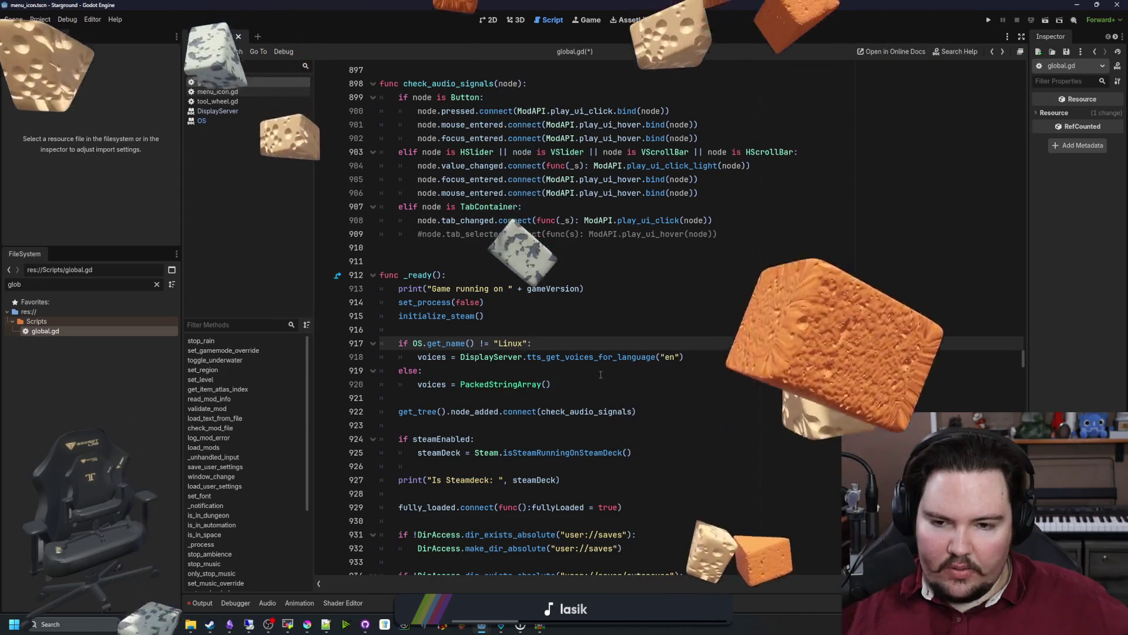
Extend the check with && OS.get_name() != "X11" and save global.gd.
key(Left)
text(&&)
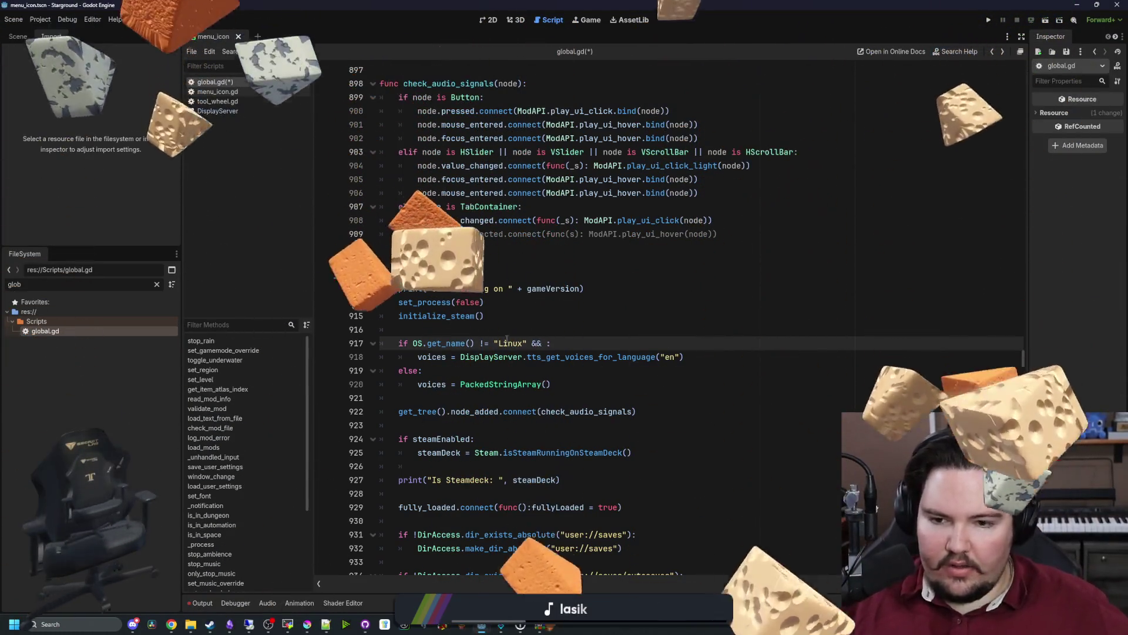
key(ctrl+c)
click(546, 344)
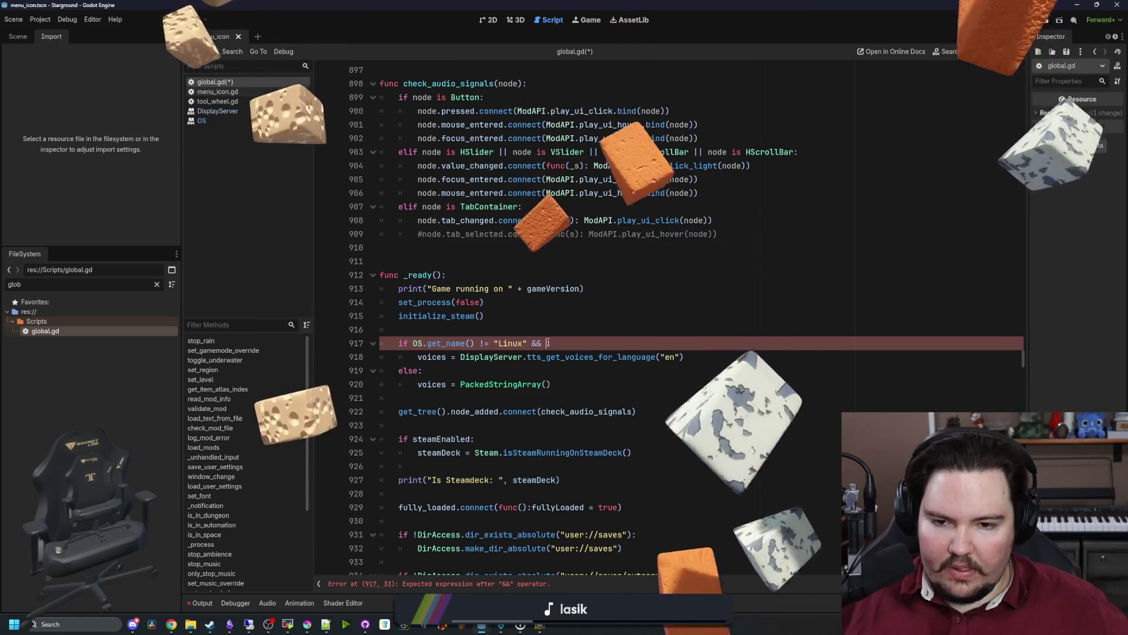
key(ctrl+v)
text(!= ")
text(X11)
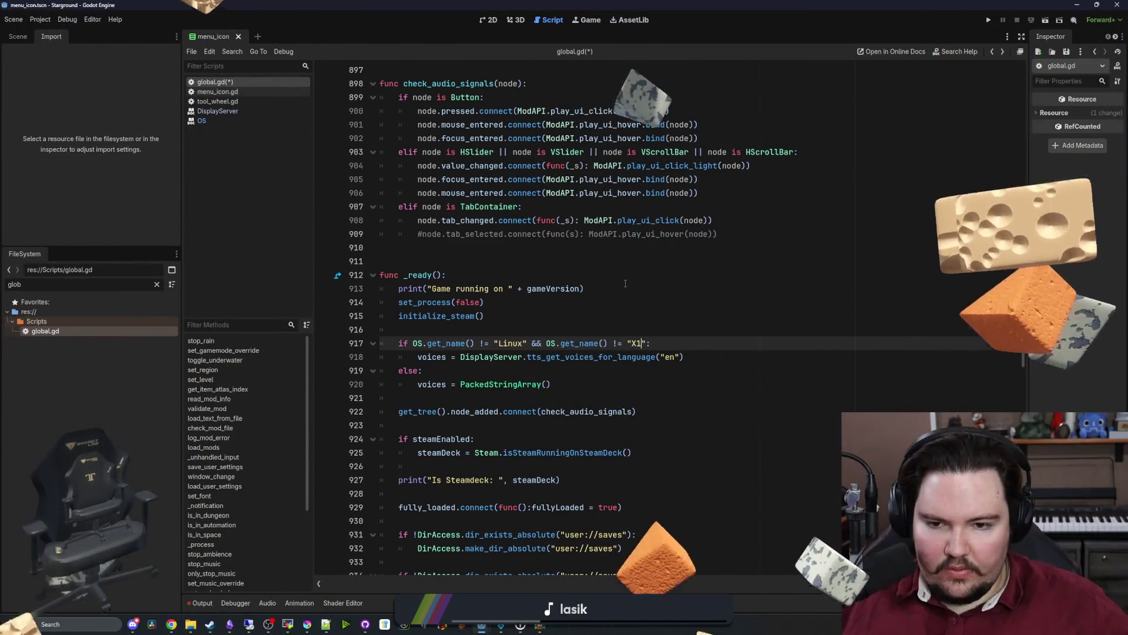
key(Up)
key(Up)
key(Up)
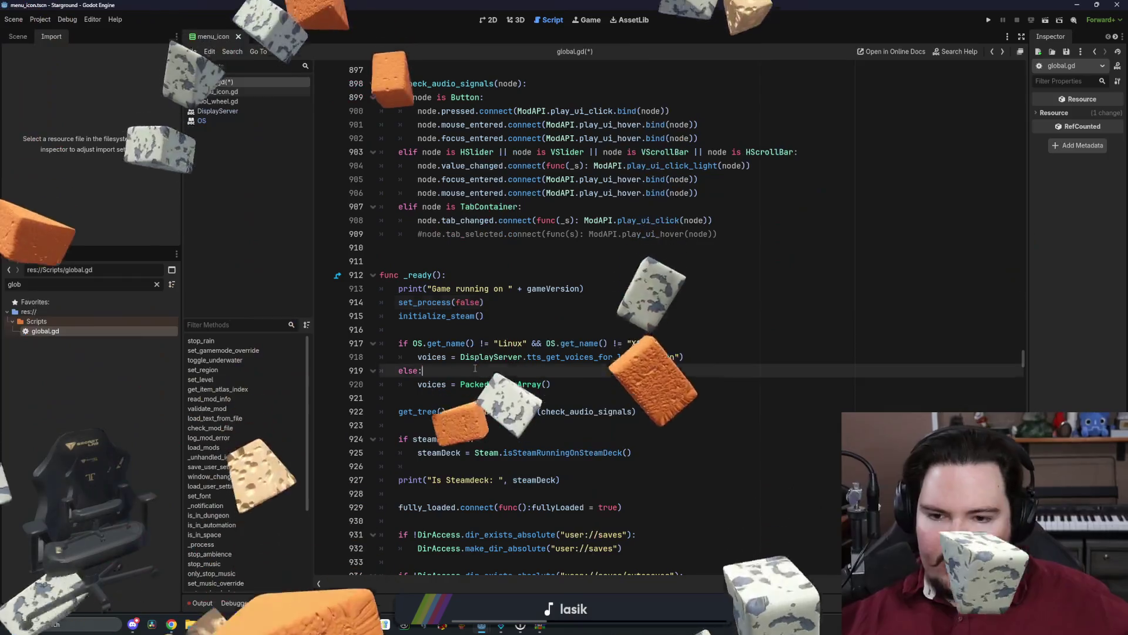
click(474, 332)
key(ctrl+s)
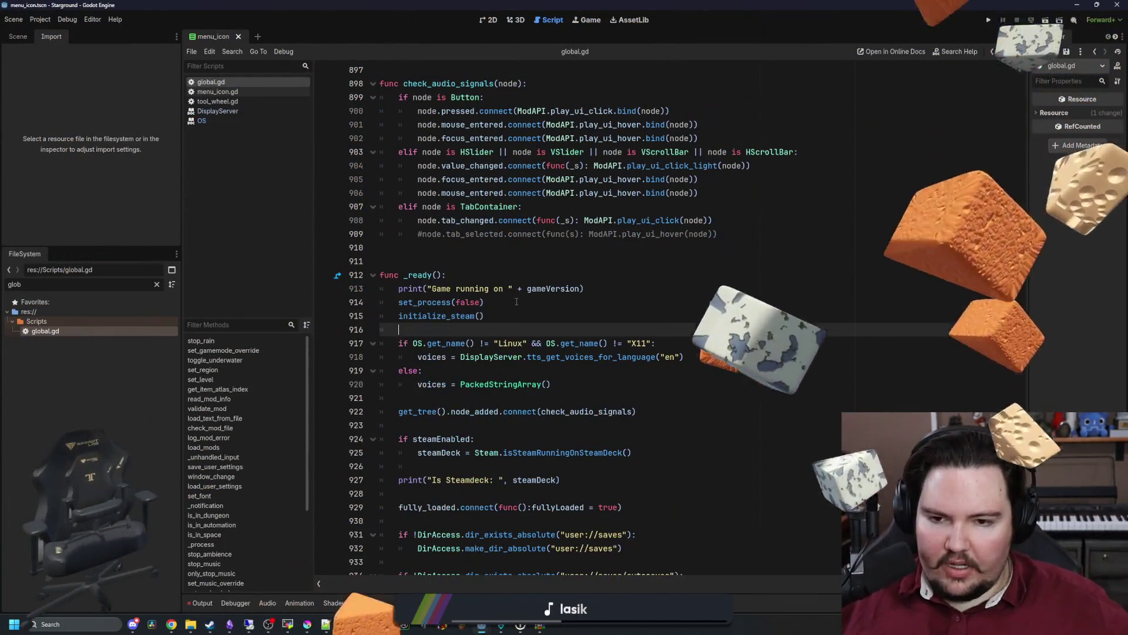
Add print("Running on ", OS.get_name()) after initialize_steam() and view get_name's docs.
key(Return)
key(Return)
key(Up)
text(print)
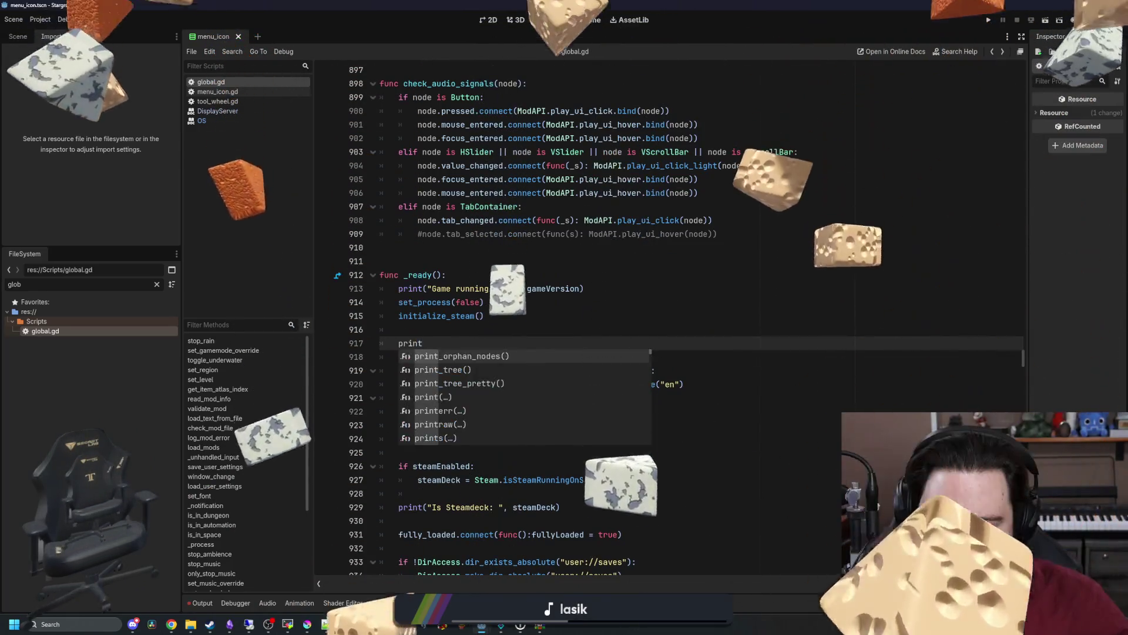
text((")
text(Running on )
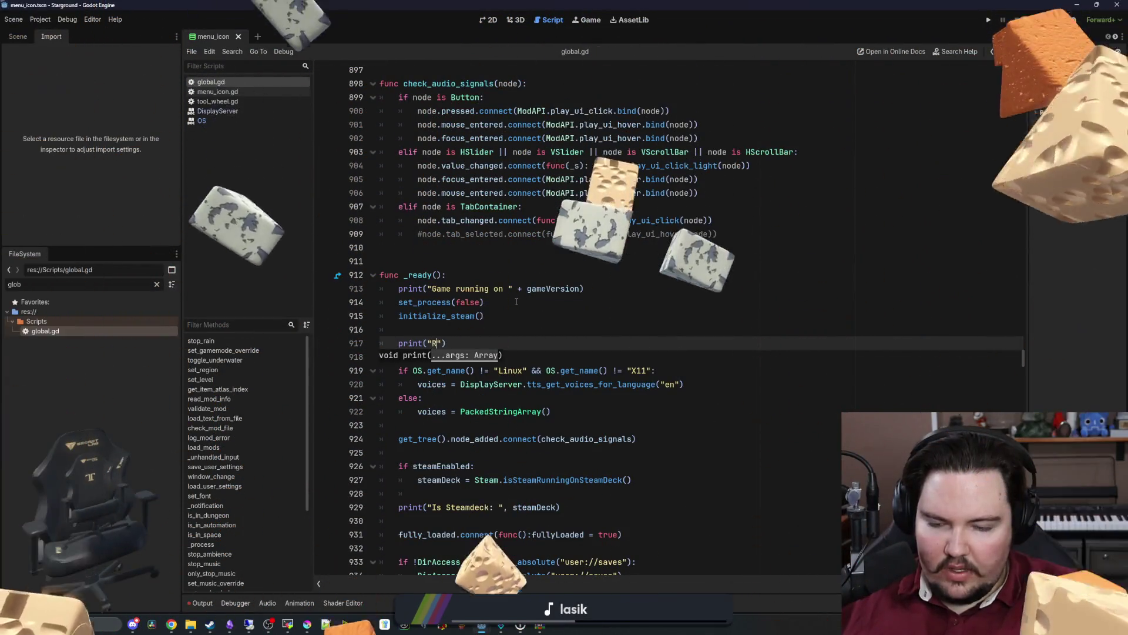
text(", )
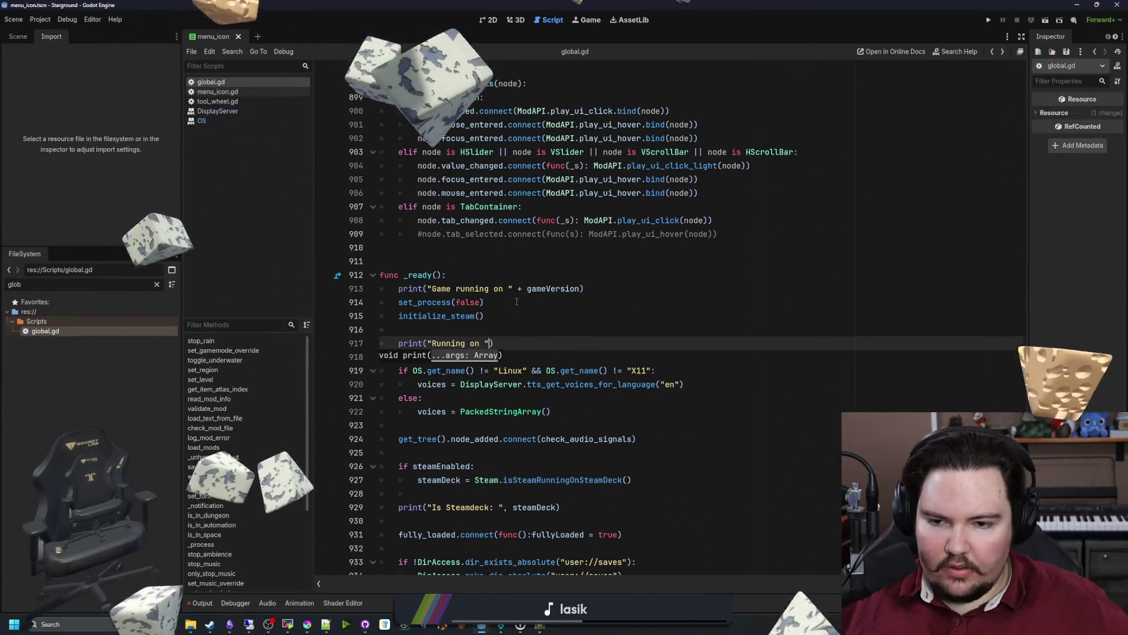
text(OS.get_name())
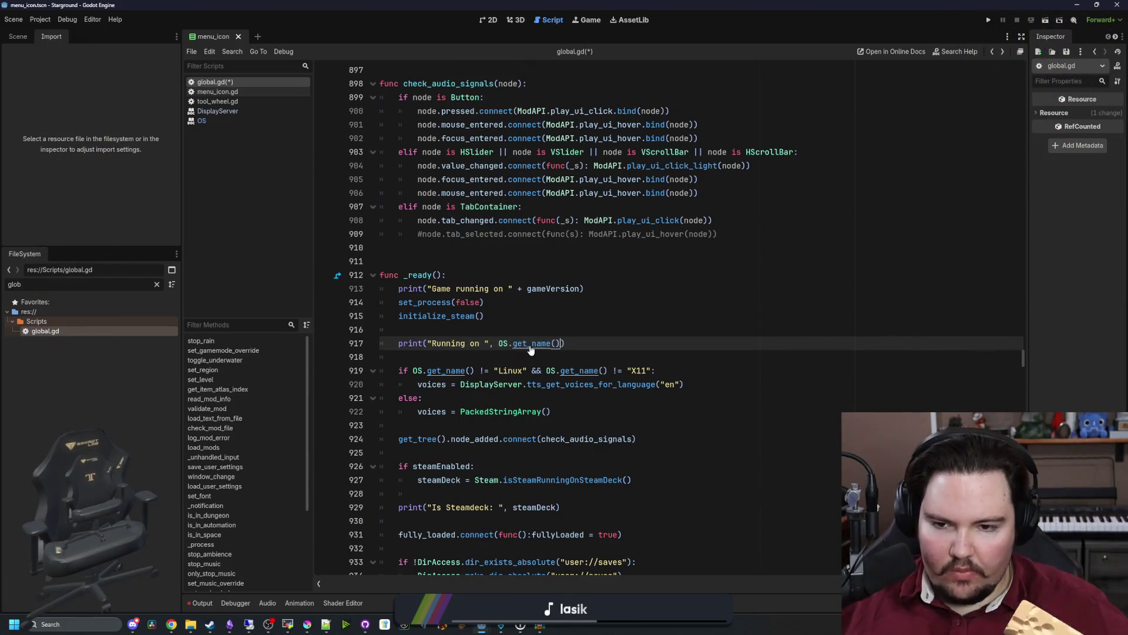
click(428, 341)
text(s)
key(Up)
key(ctrl+z)
key(ctrl+z)
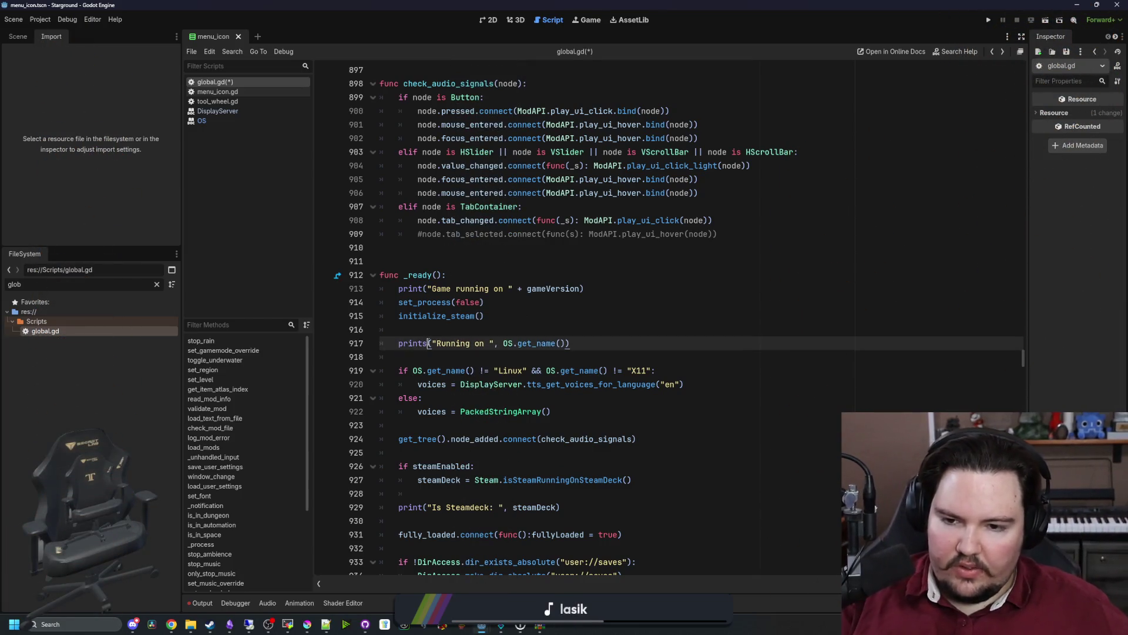
key(Up)
key(End)
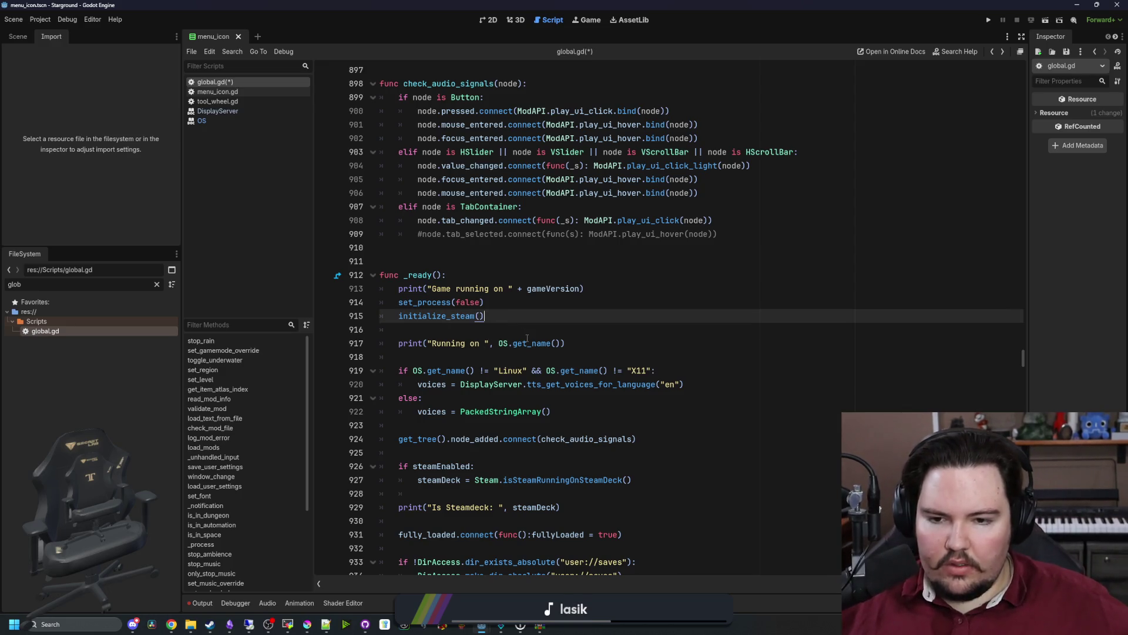
ctrl+click(535, 346)
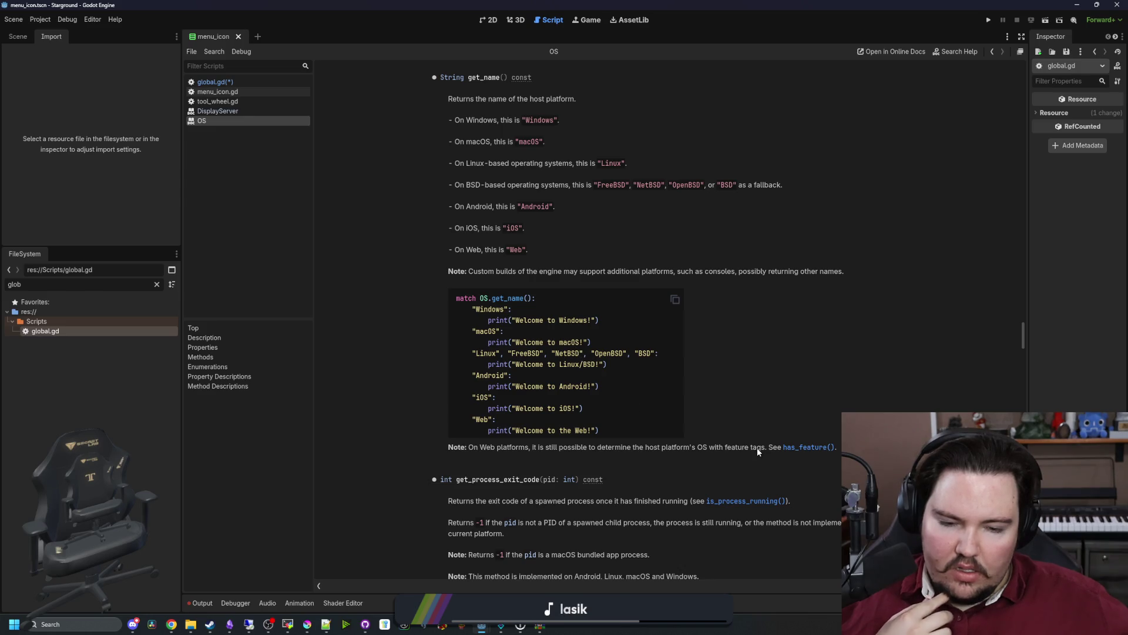
Check the has_feature docs, then save global.gd with the new OS-name print line.
click(825, 449)
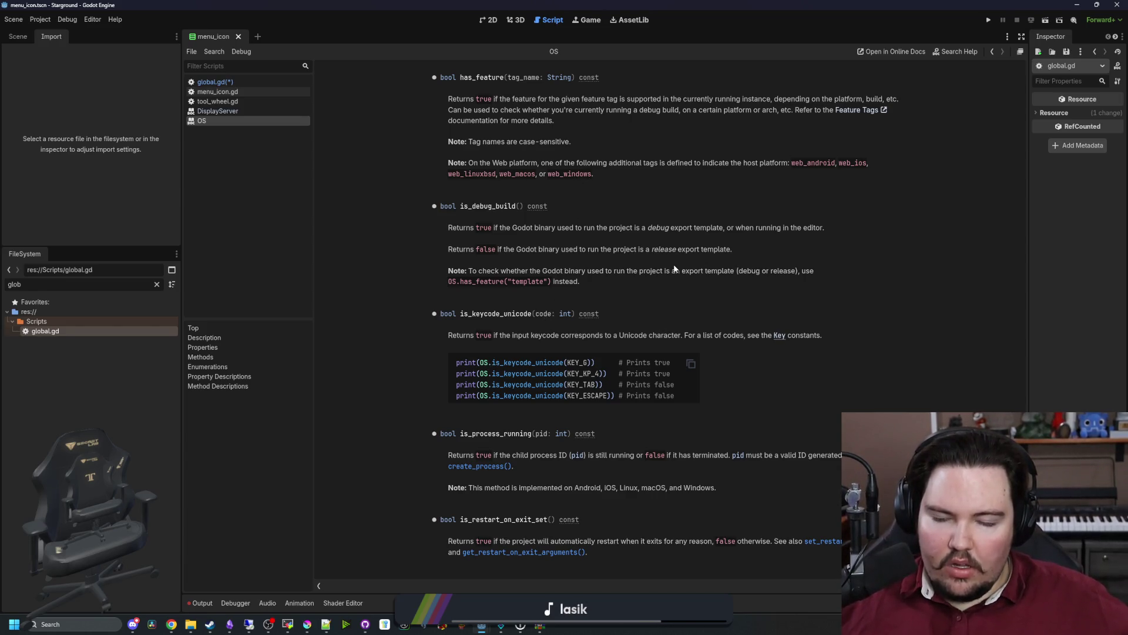
key(alt+Left)
click(519, 333)
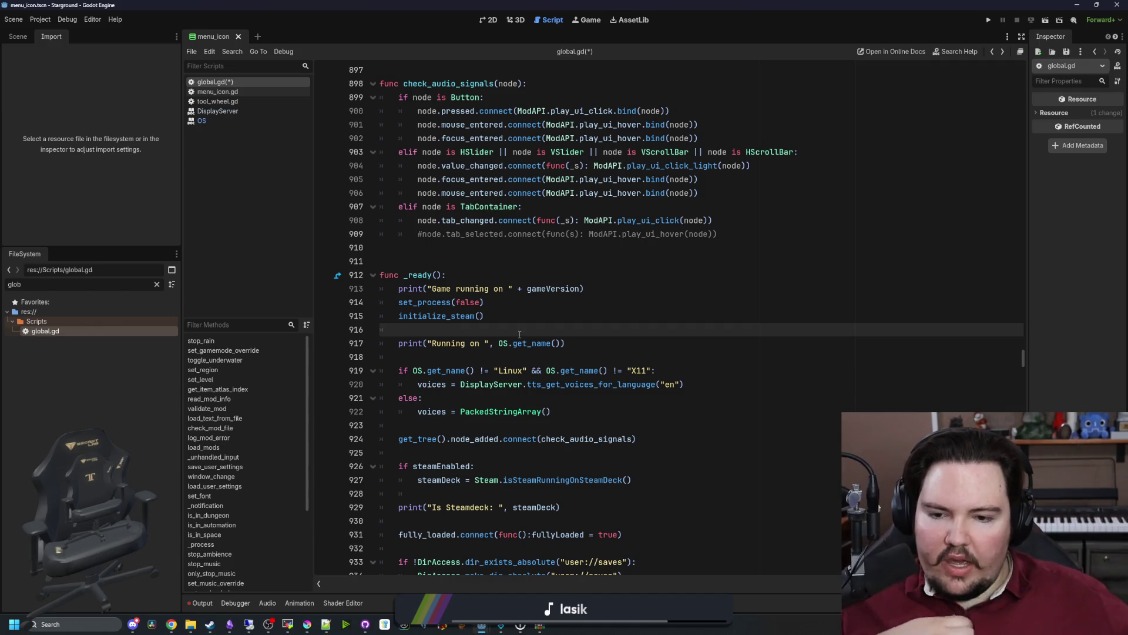
click(544, 306)
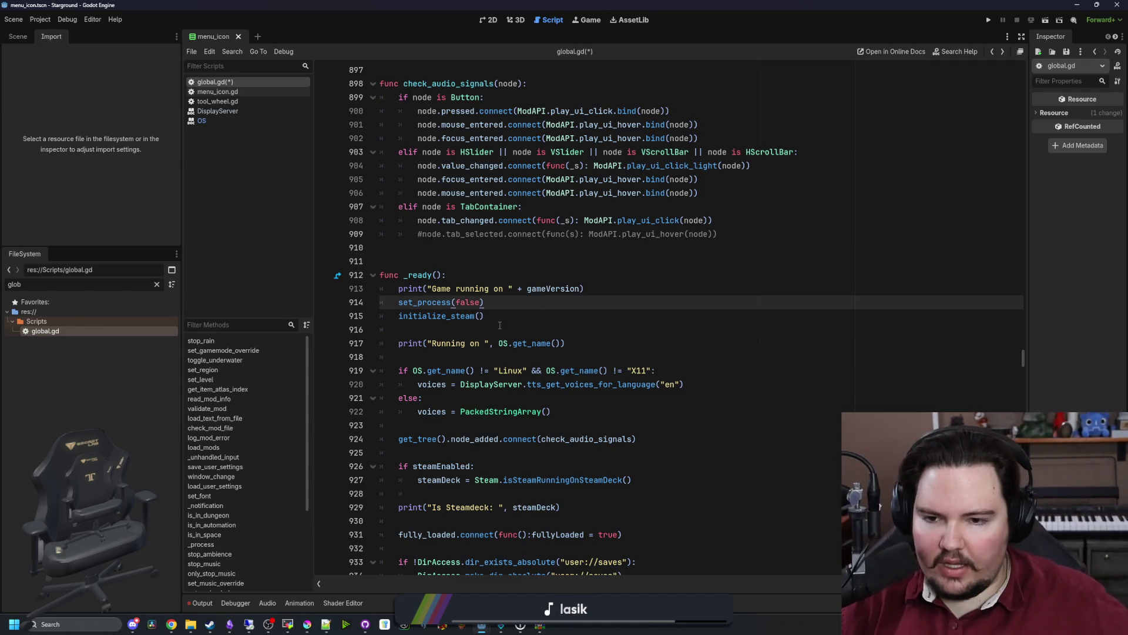
click(497, 326)
key(ctrl+s)
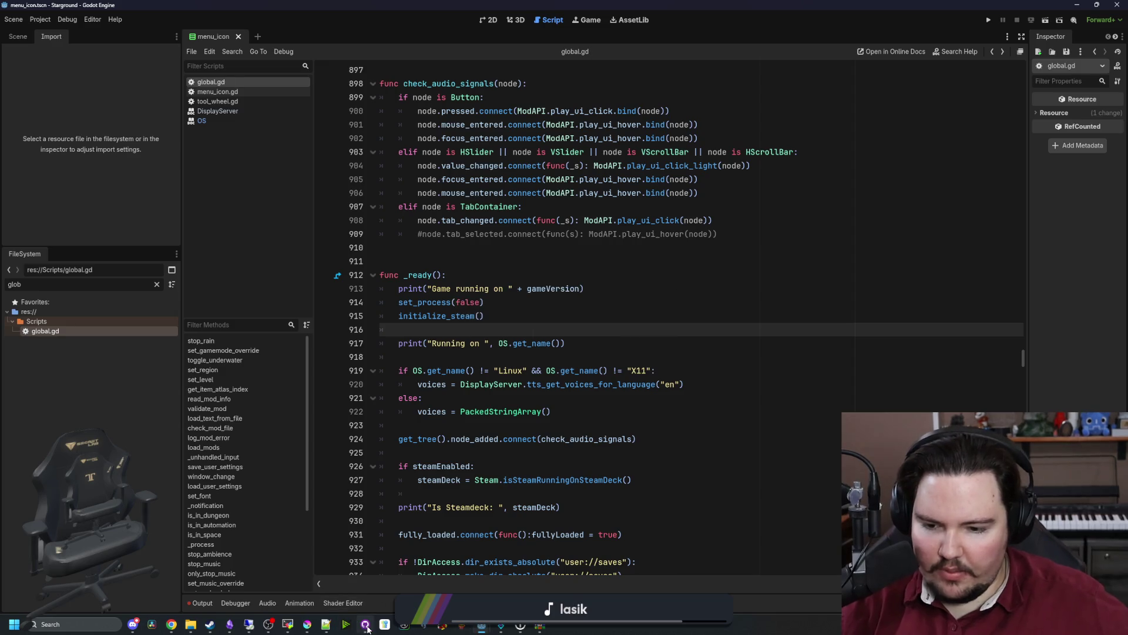
Review the global.gd diff in GitHub Desktop, then run the project to test it.
click(365, 624)
click(230, 108)
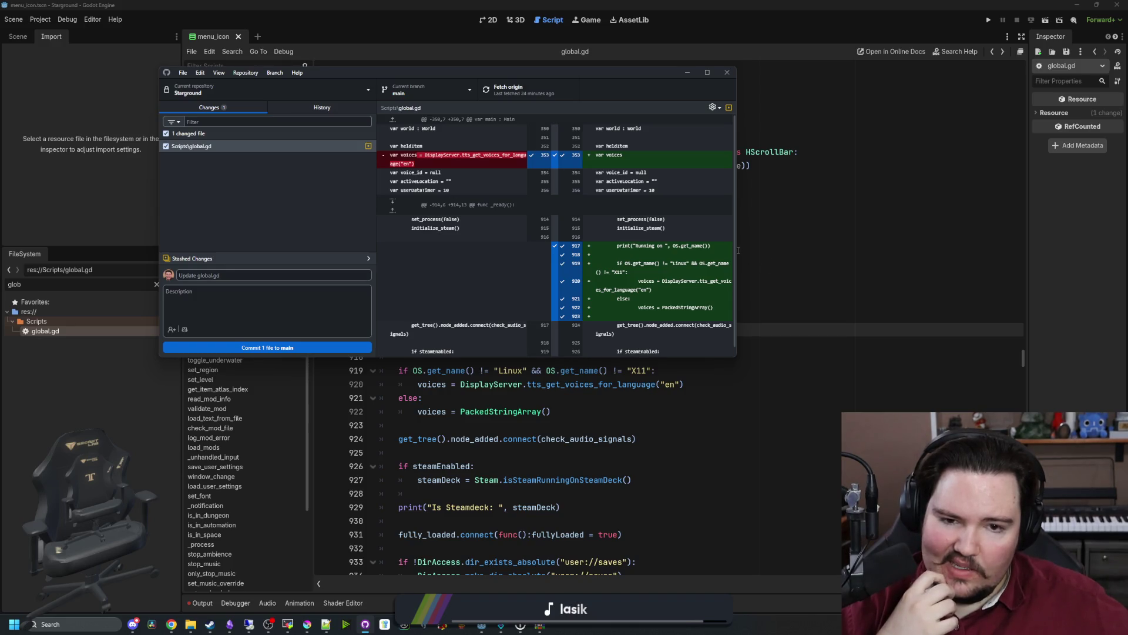
click(977, 22)
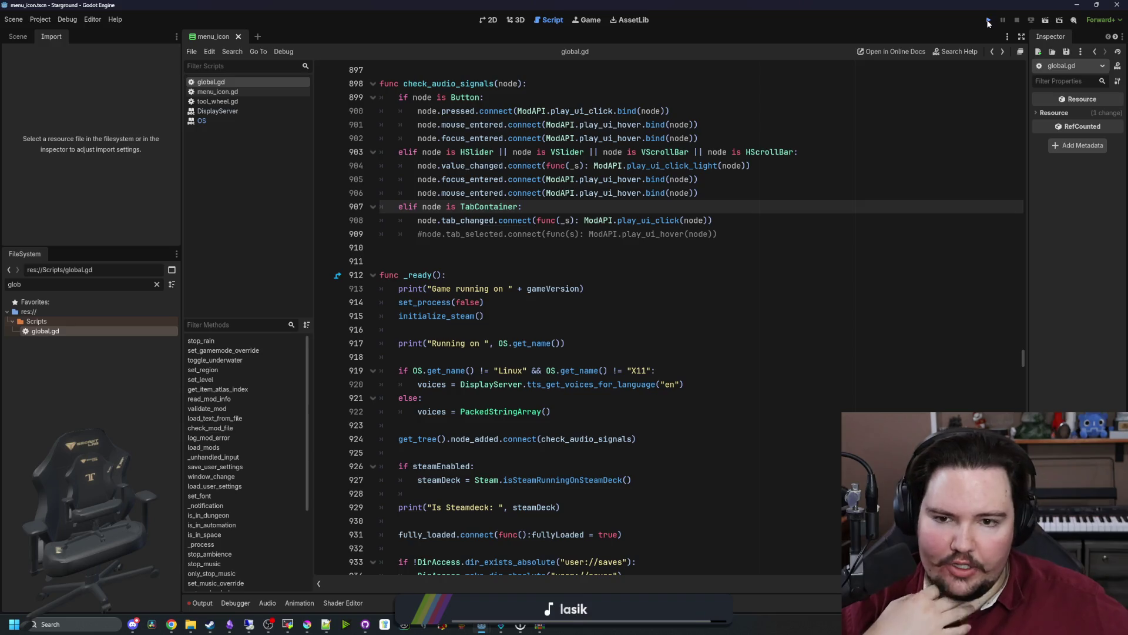
click(989, 21)
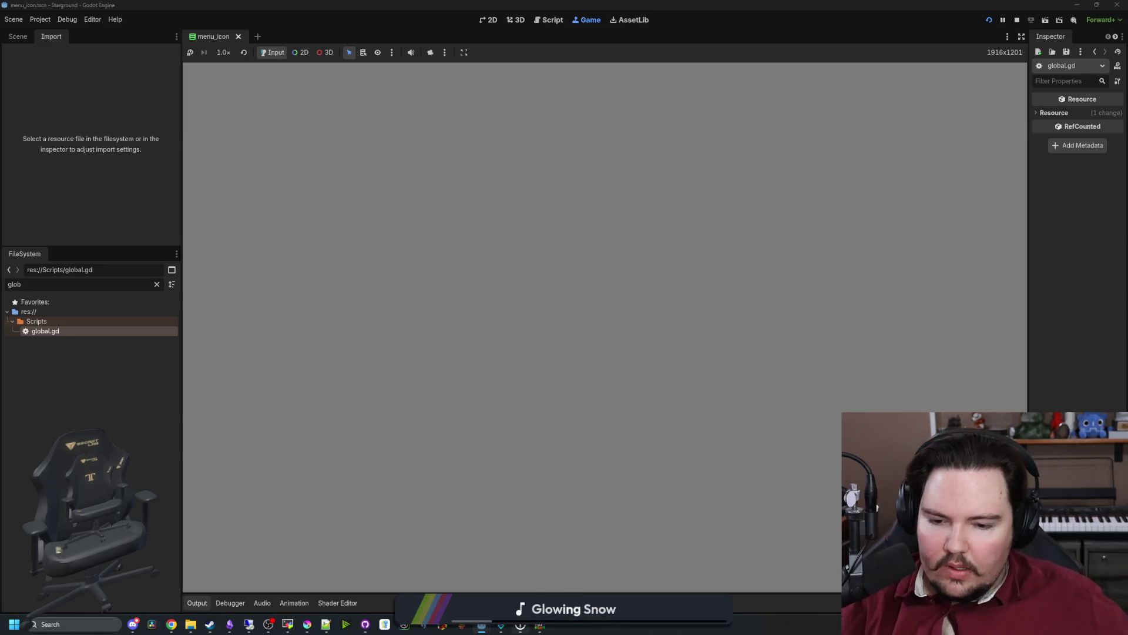
Close the TwitchOverlay debug and old linux64 build windows, then return to global.gd.
mouse_move(523, 626)
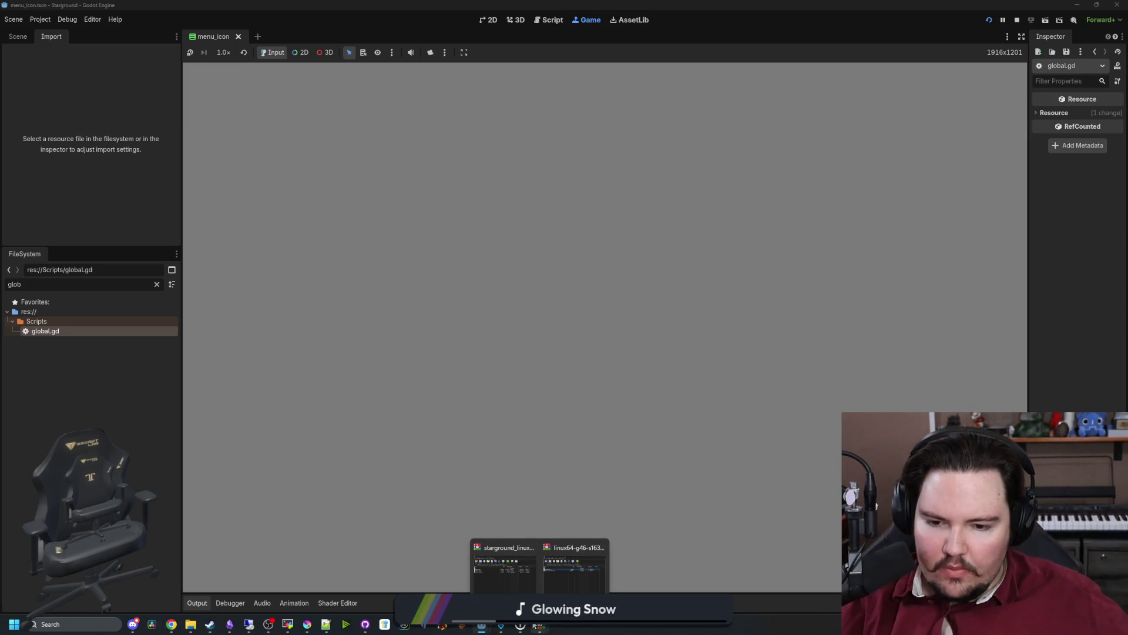
click(534, 547)
click(564, 549)
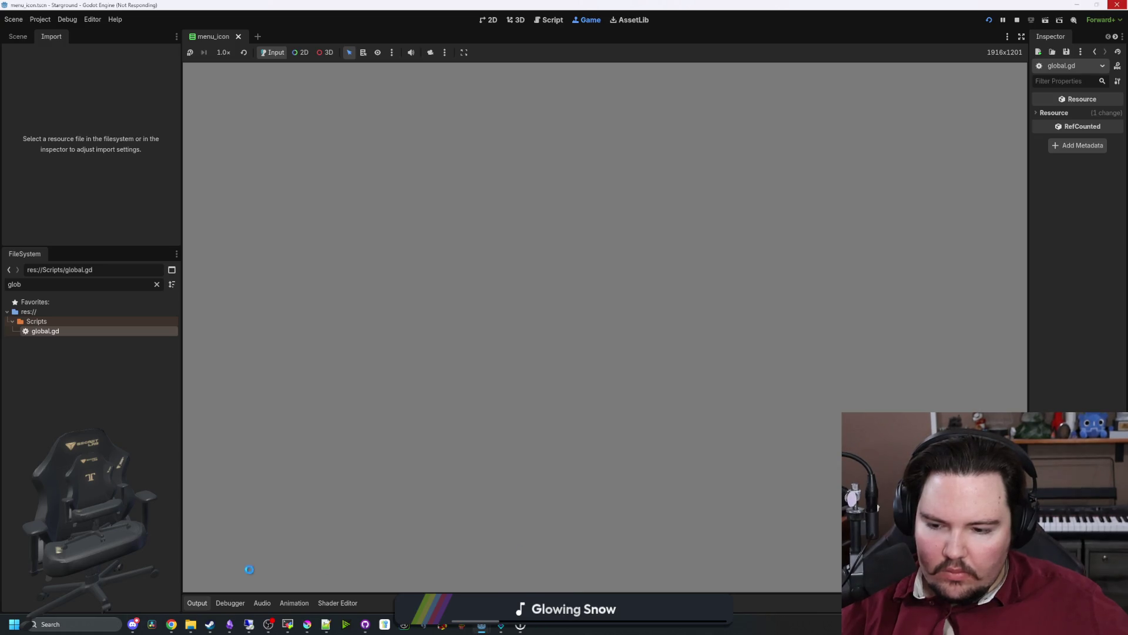
mouse_move(199, 623)
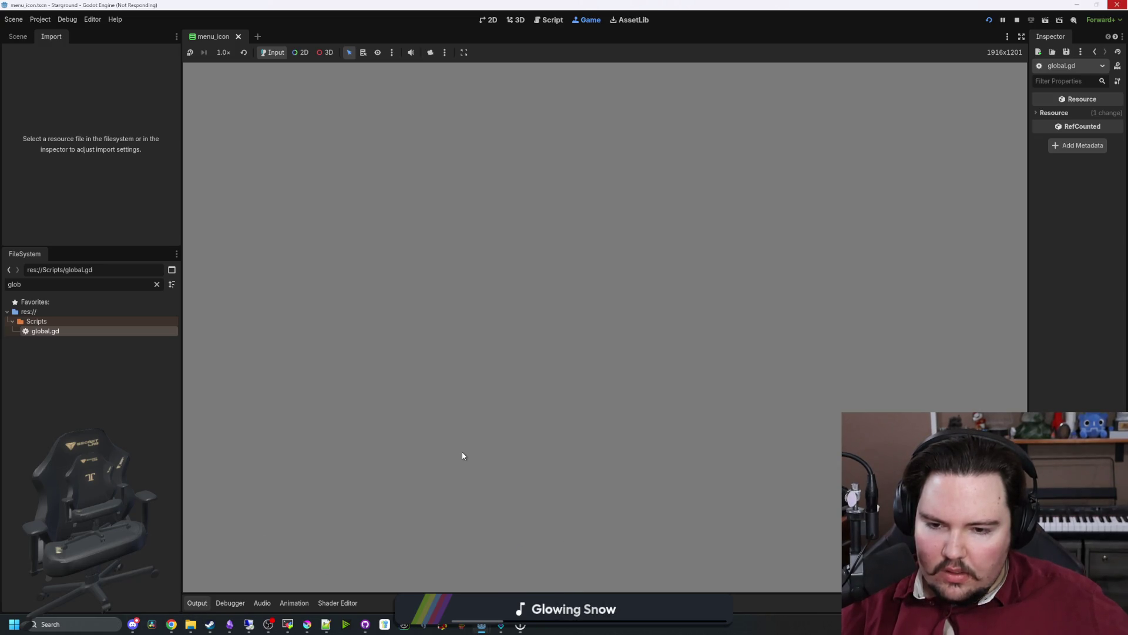
scroll(280, 551, up, 1)
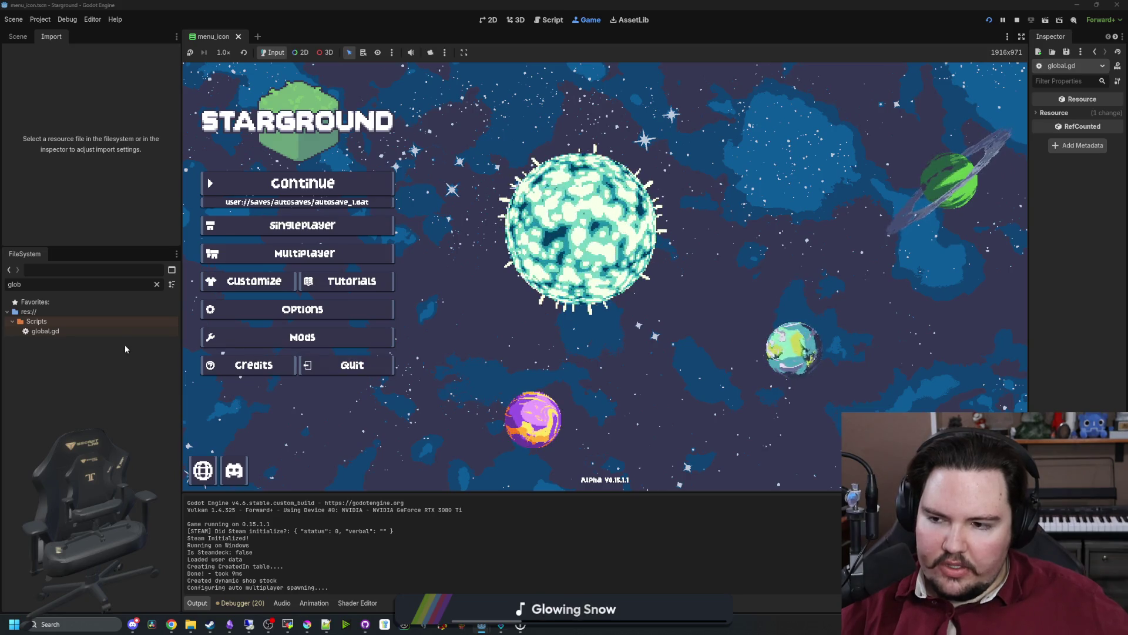
double_click(47, 331)
Search the project for 'voices' and step through its matches on lines 920, 922 and 1062.
click(528, 301)
key(ctrl+shift+f)
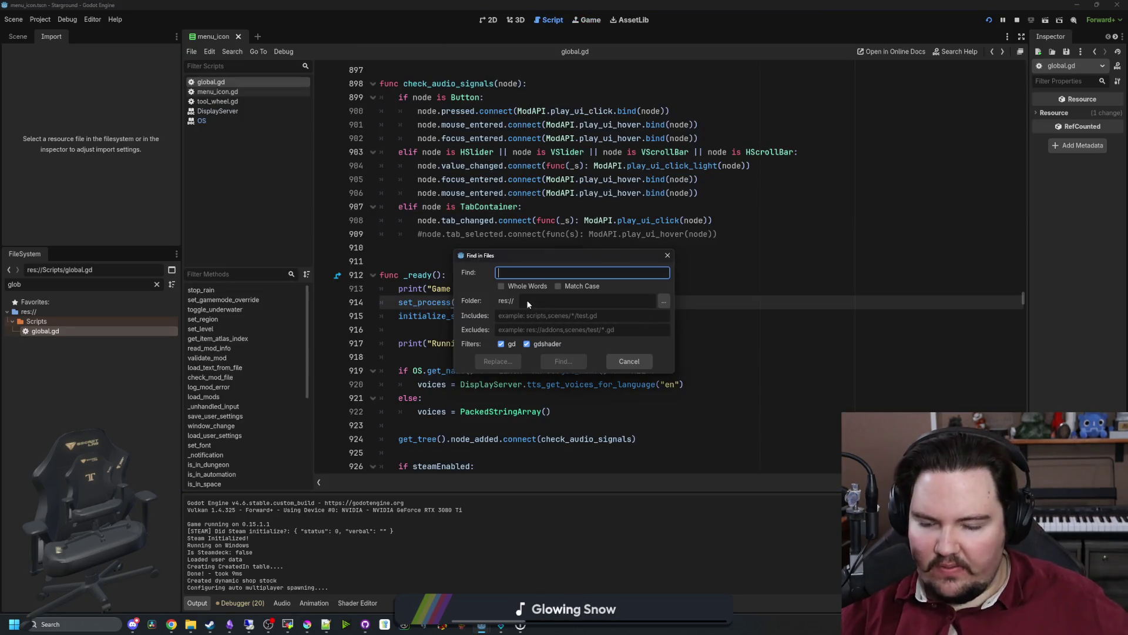
text(voices)
key(Return)
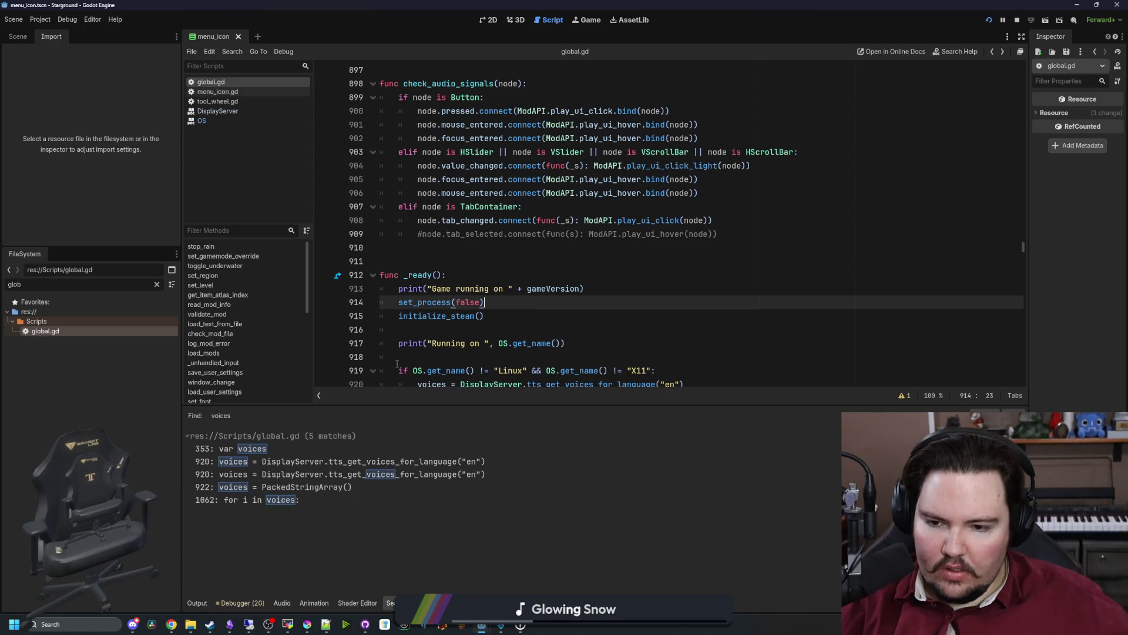
click(423, 461)
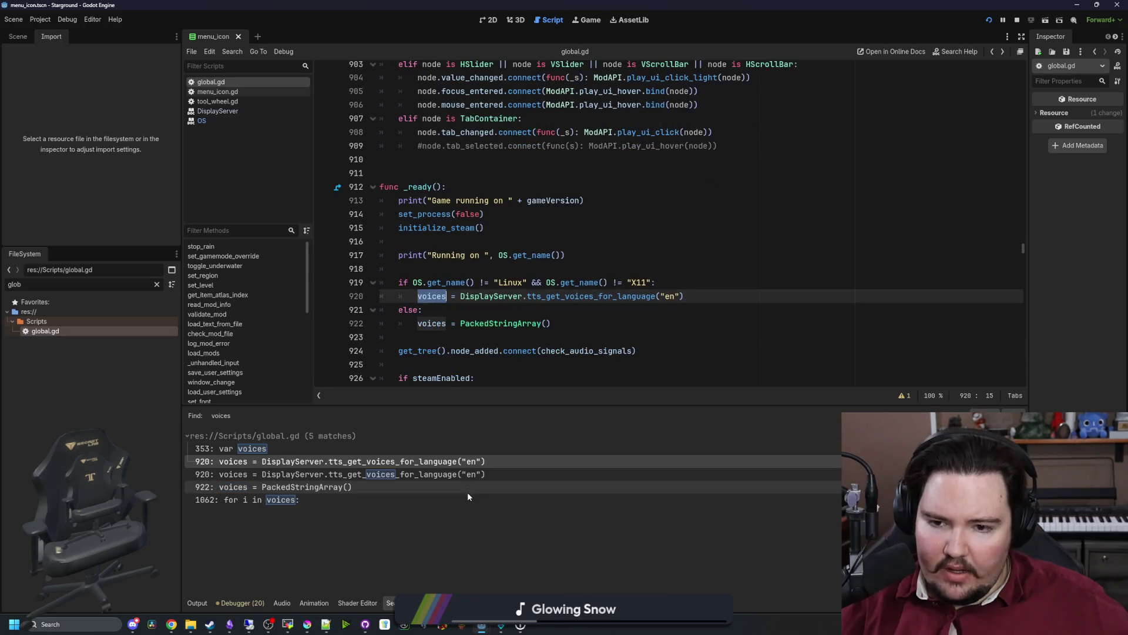
click(462, 474)
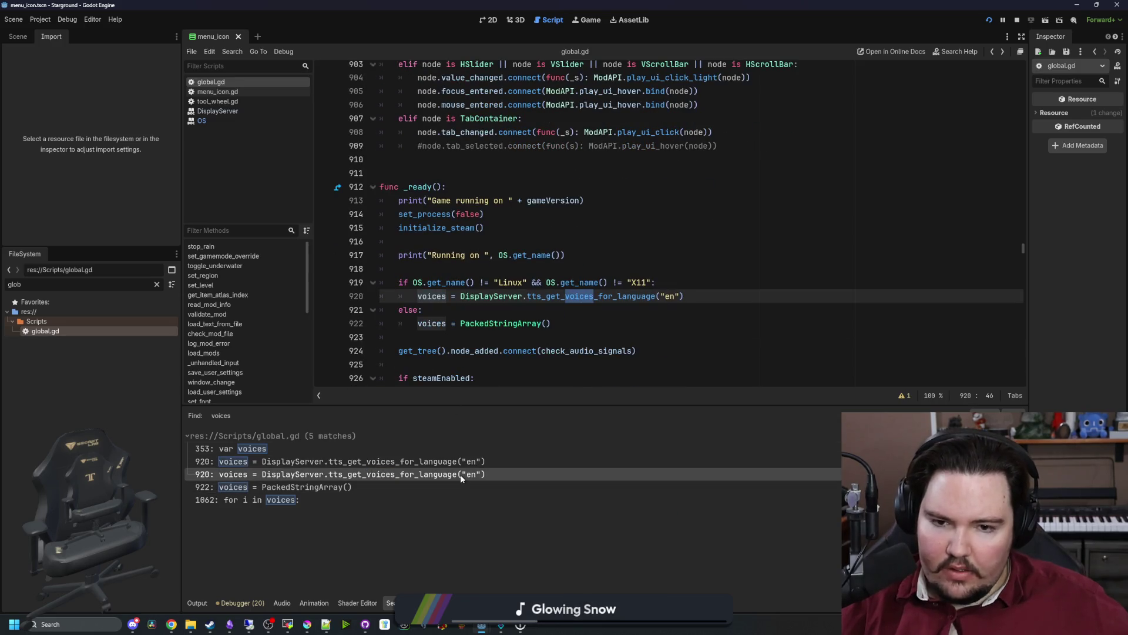
click(301, 486)
click(301, 499)
Trace voice_id to its declaration beside the voices variable and start a project-wide search.
scroll(493, 303, down, 3)
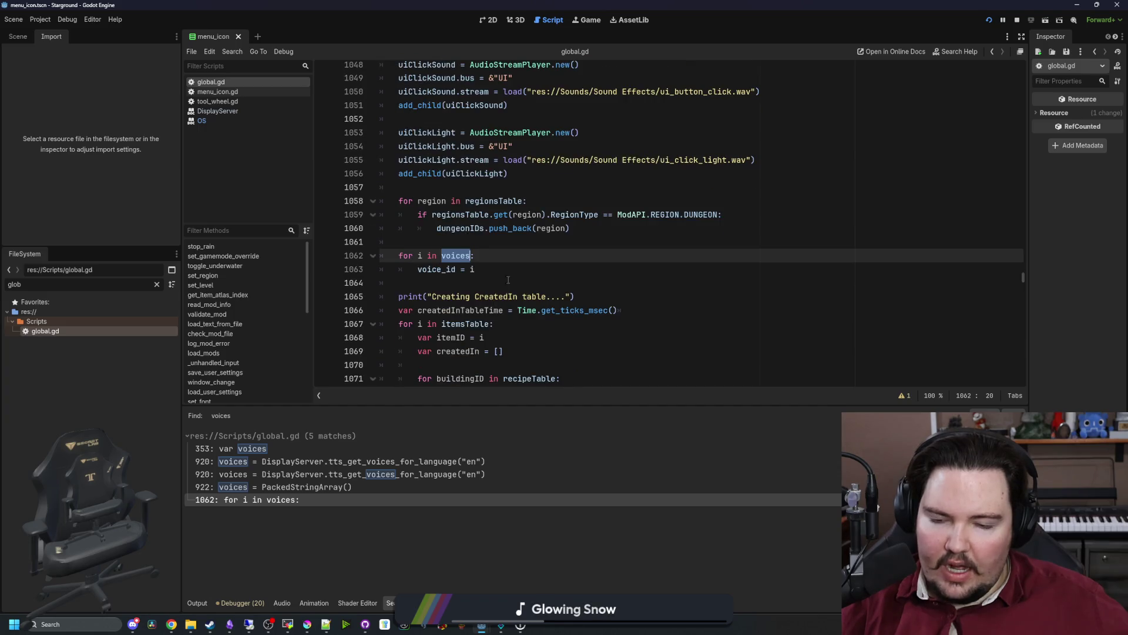
click(446, 270)
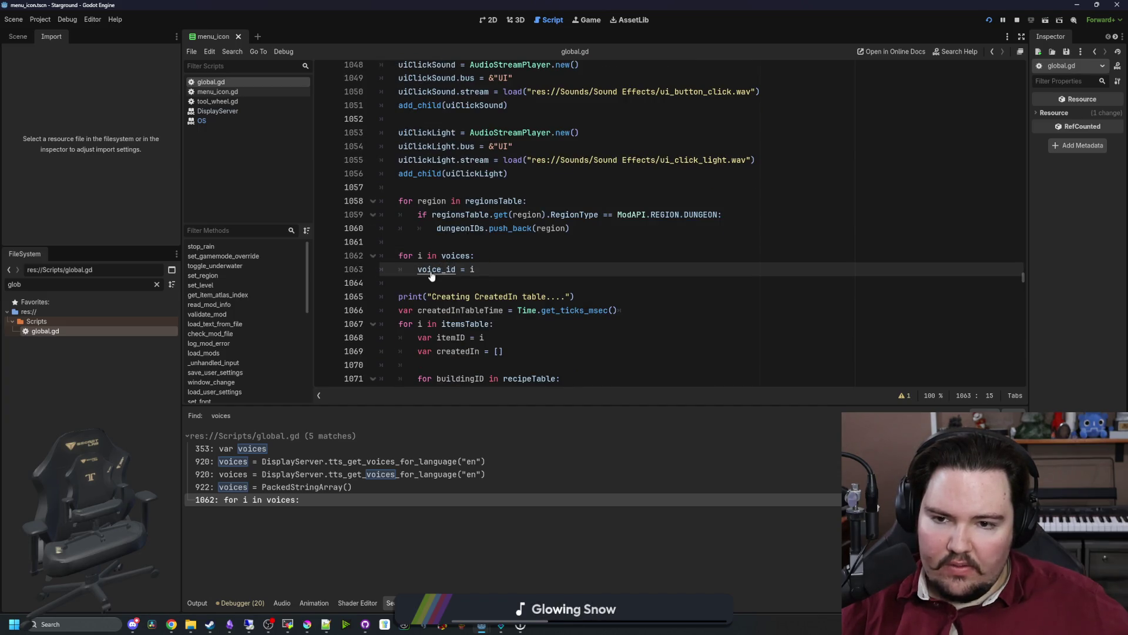
scroll(517, 276, down, 3)
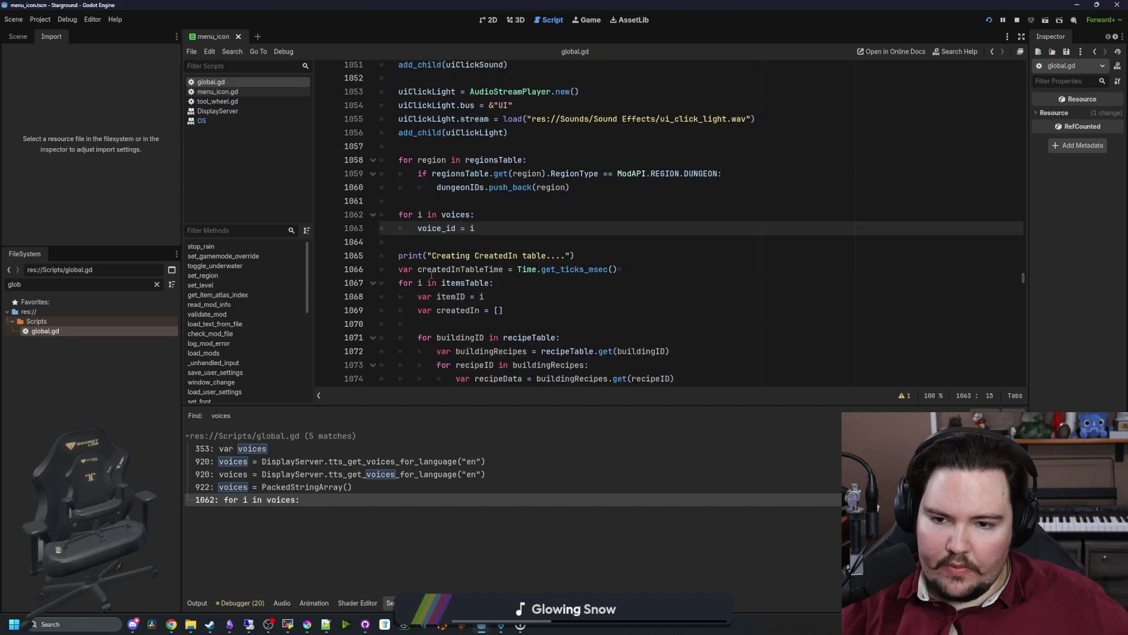
click(595, 252)
scroll(595, 252, up, 20)
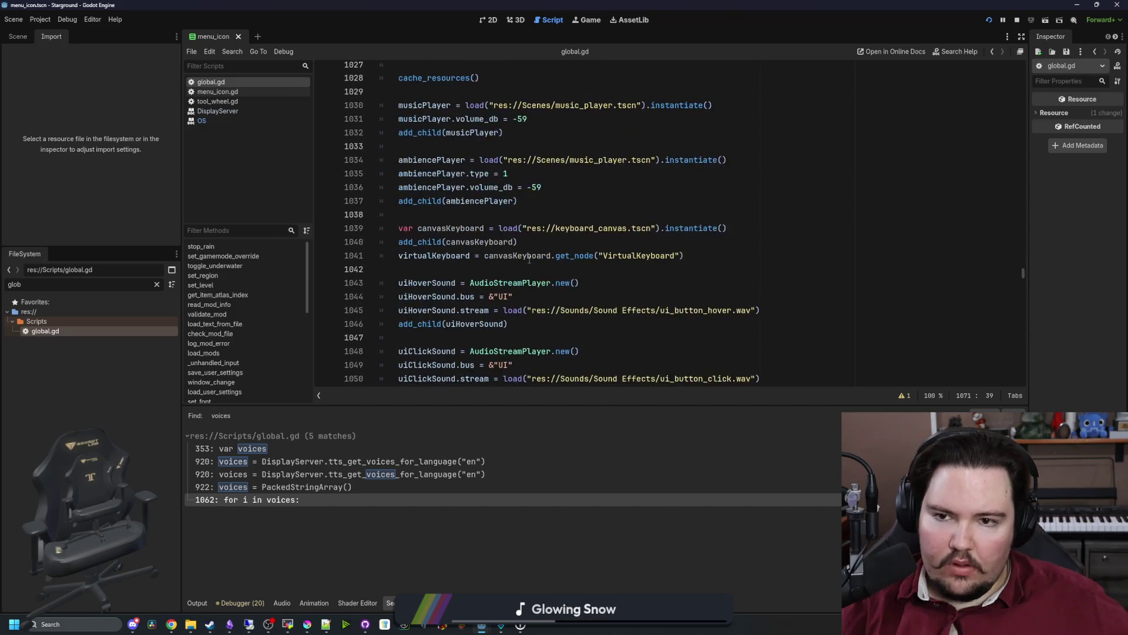
scroll(529, 258, down, 15)
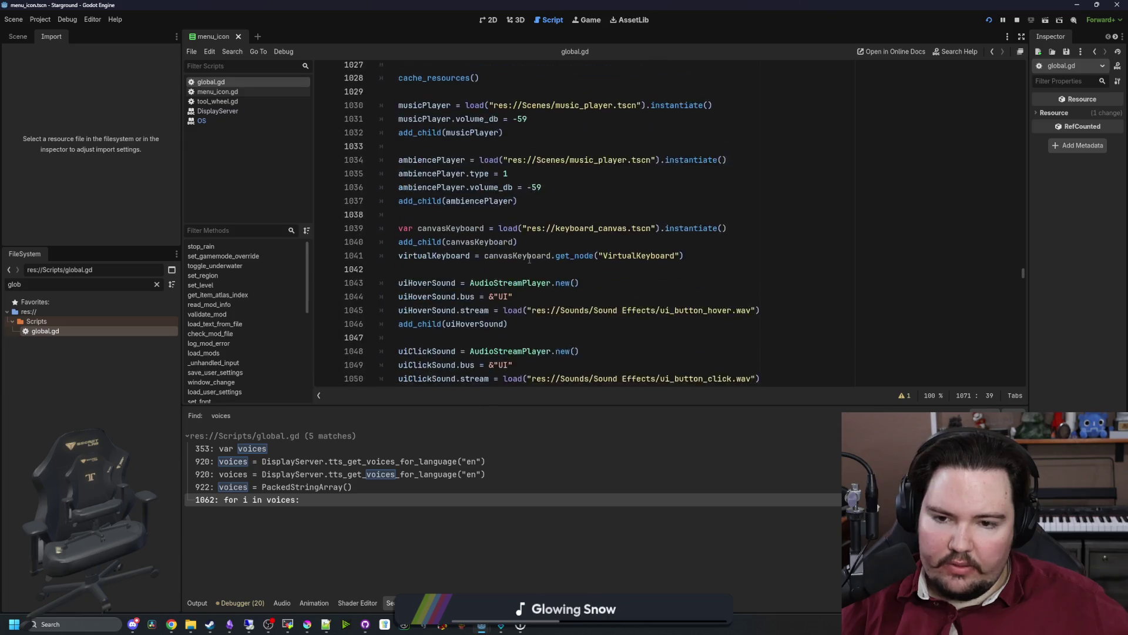
ctrl+click(438, 311)
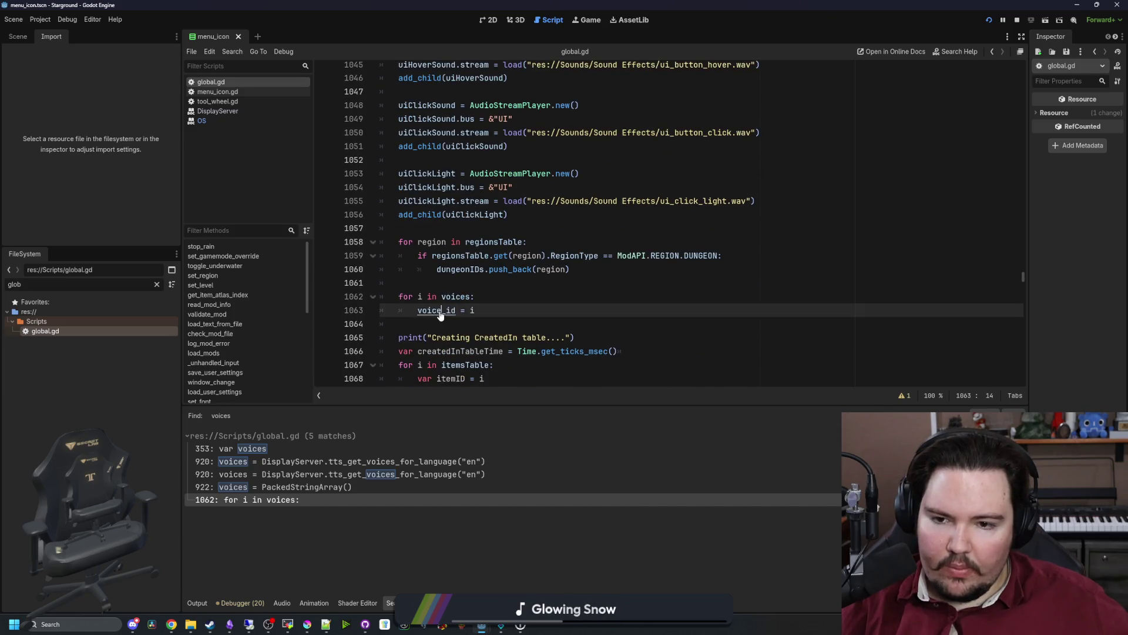
click(505, 204)
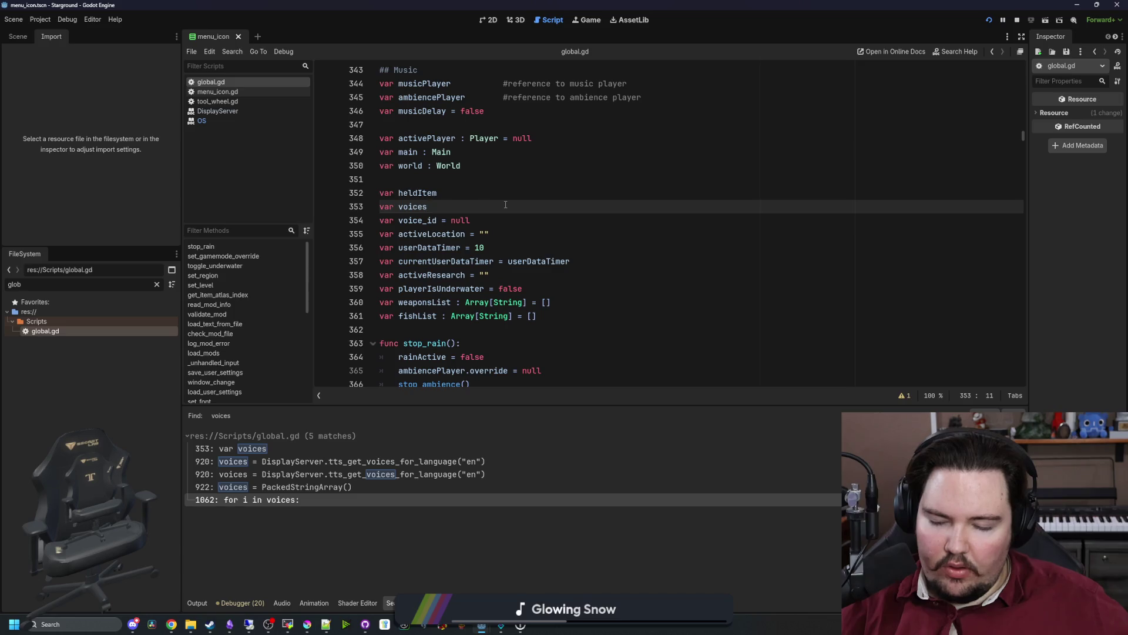
key(ctrl+shift+f)
Search for 'voice_id' and inspect its matches in speaker_display_control.gd and speaker.gd.
text(voice_id)
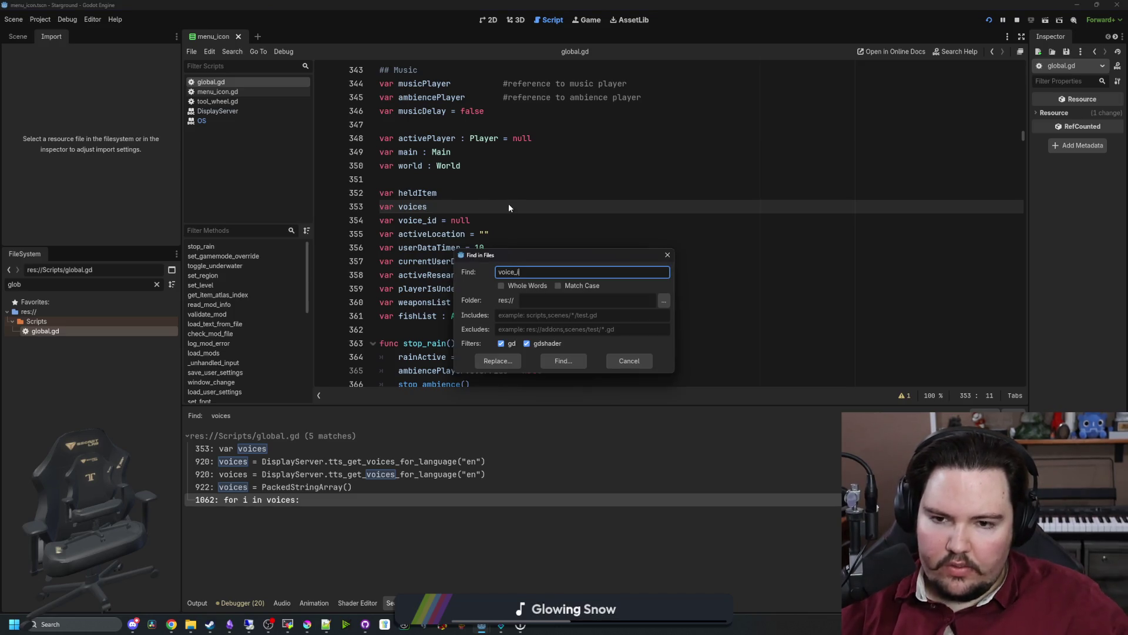
key(Return)
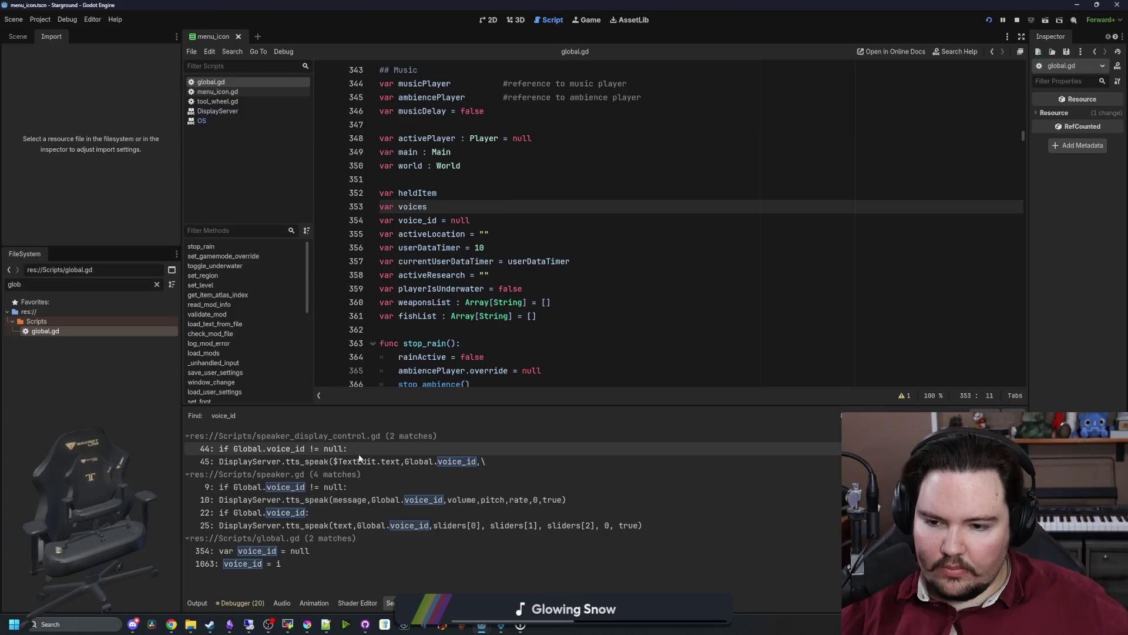
click(361, 449)
scroll(502, 278, up, 2)
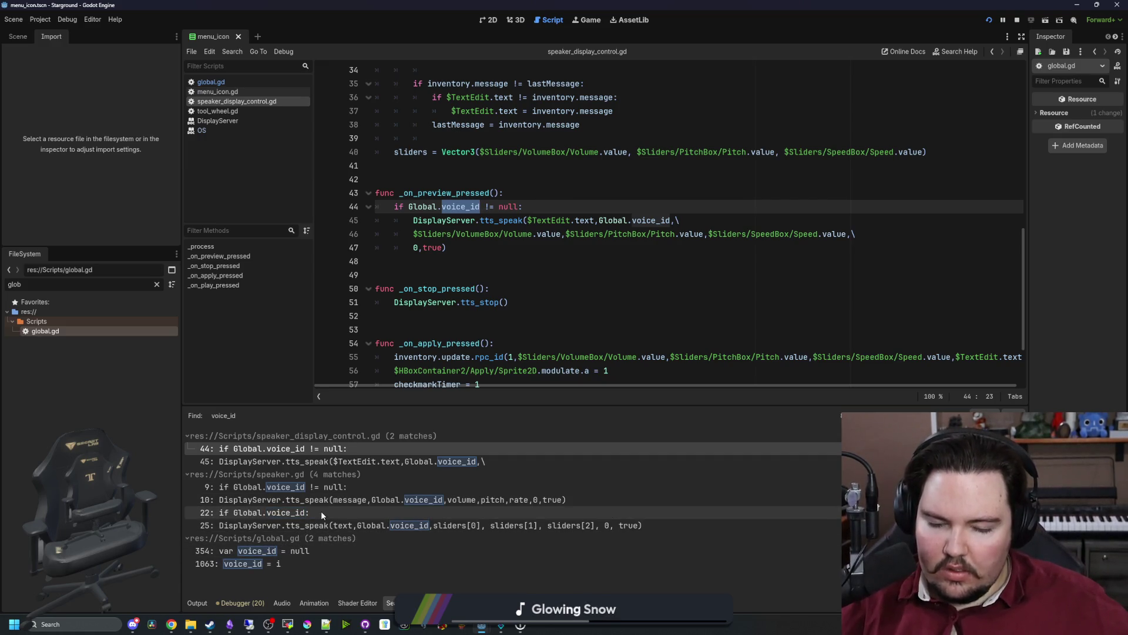
click(326, 524)
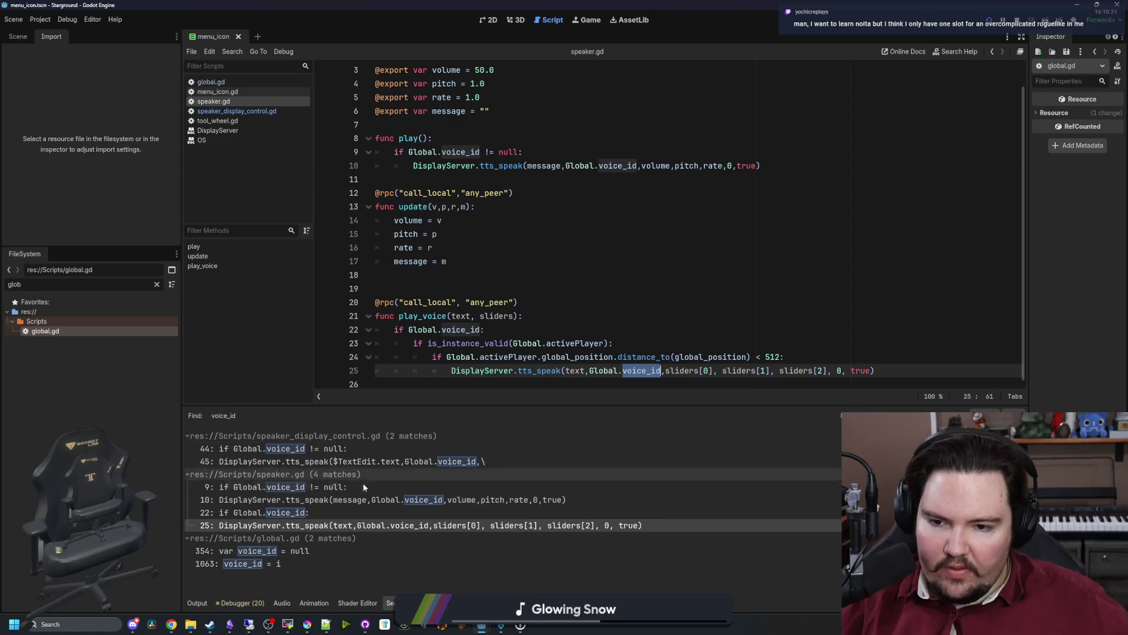
click(339, 505)
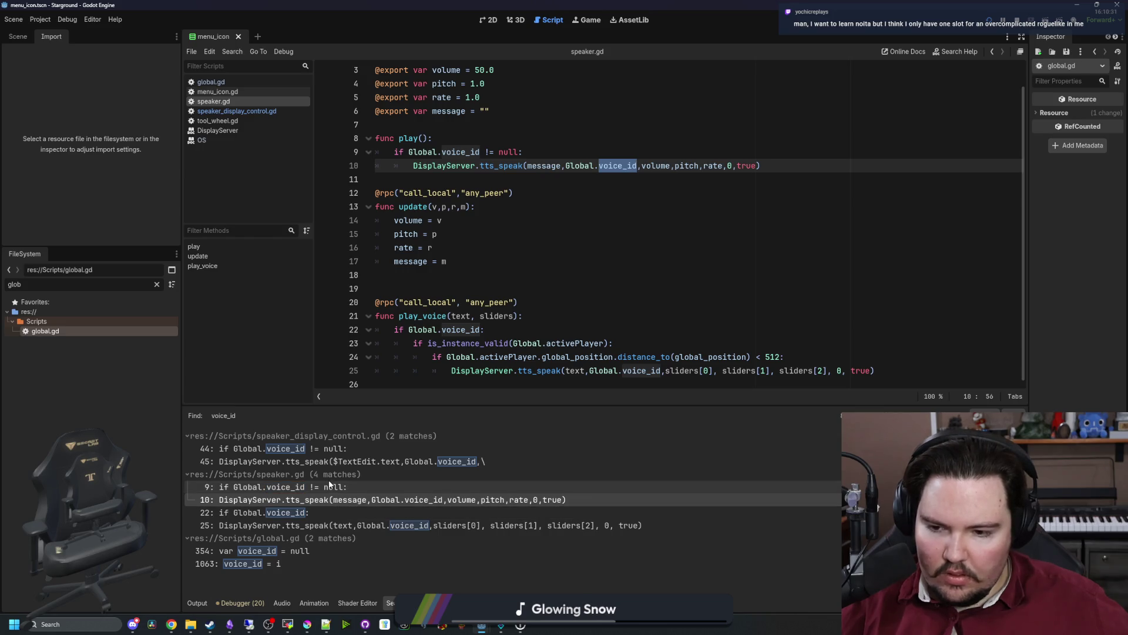
click(329, 486)
click(336, 463)
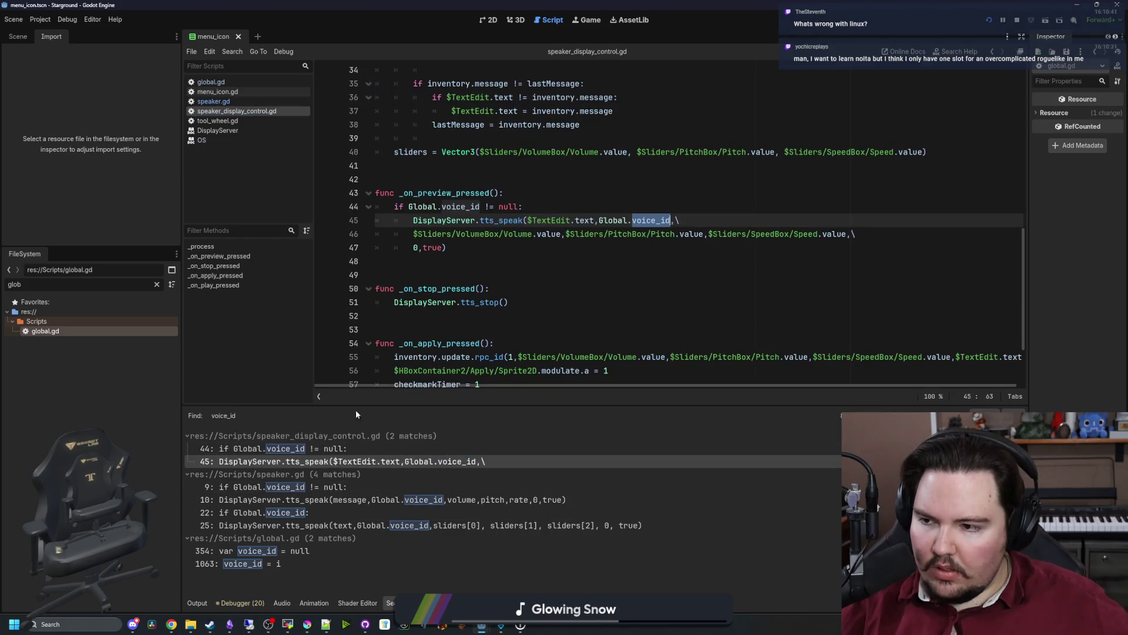
Save the speaker display script and switch the editor back to global.gd.
click(470, 329)
click(473, 272)
key(ctrl+s)
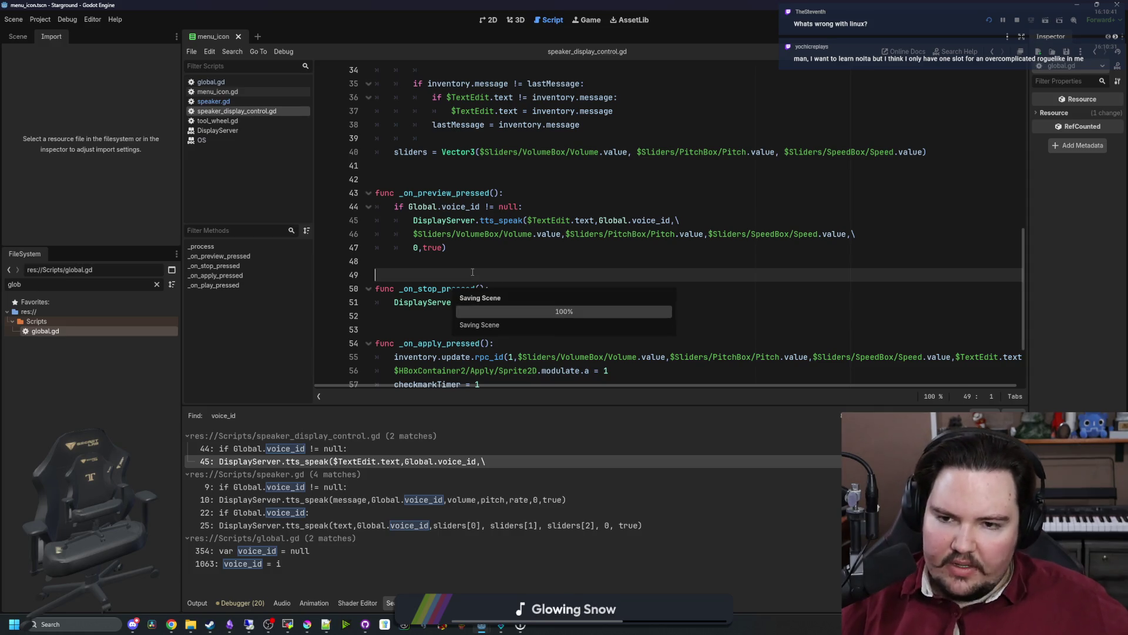
click(429, 186)
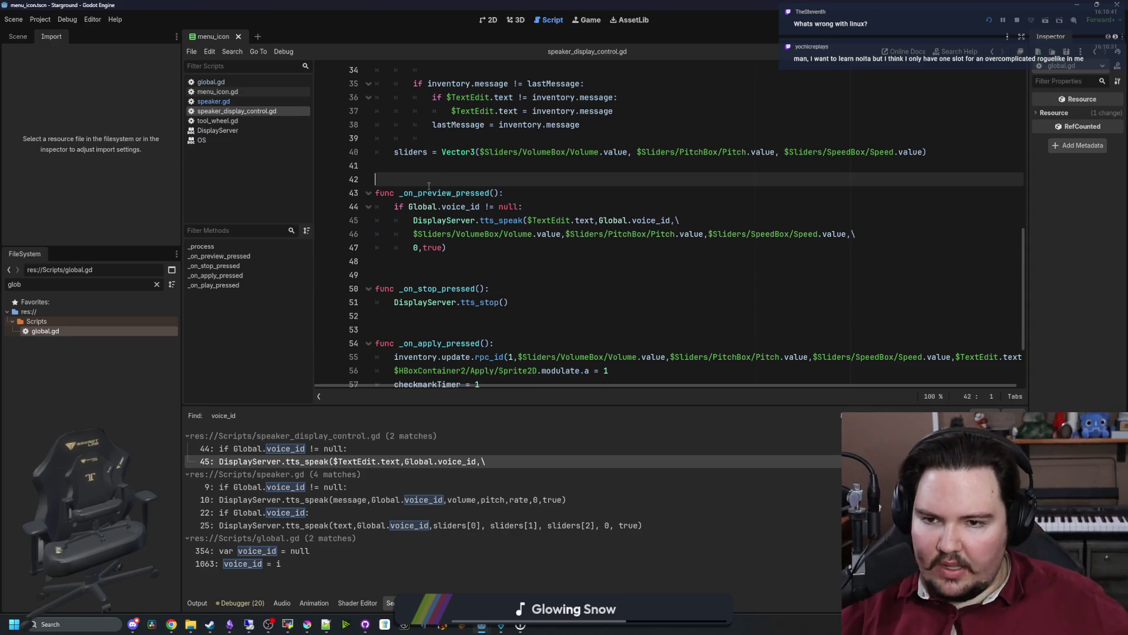
key(ctrl+s)
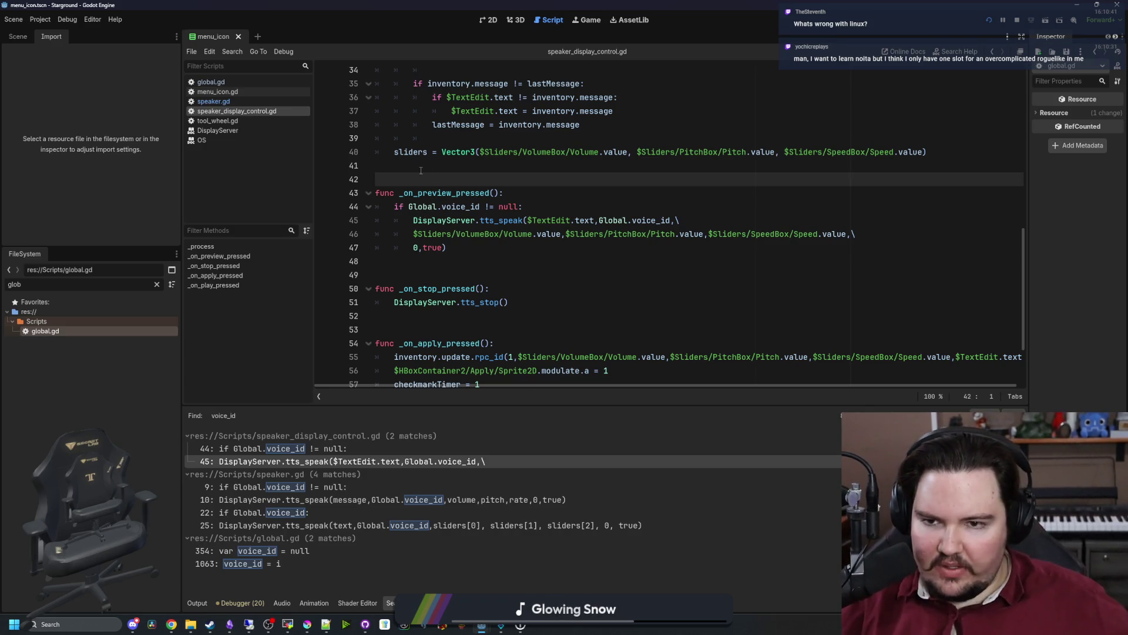
key(Up)
click(18, 21)
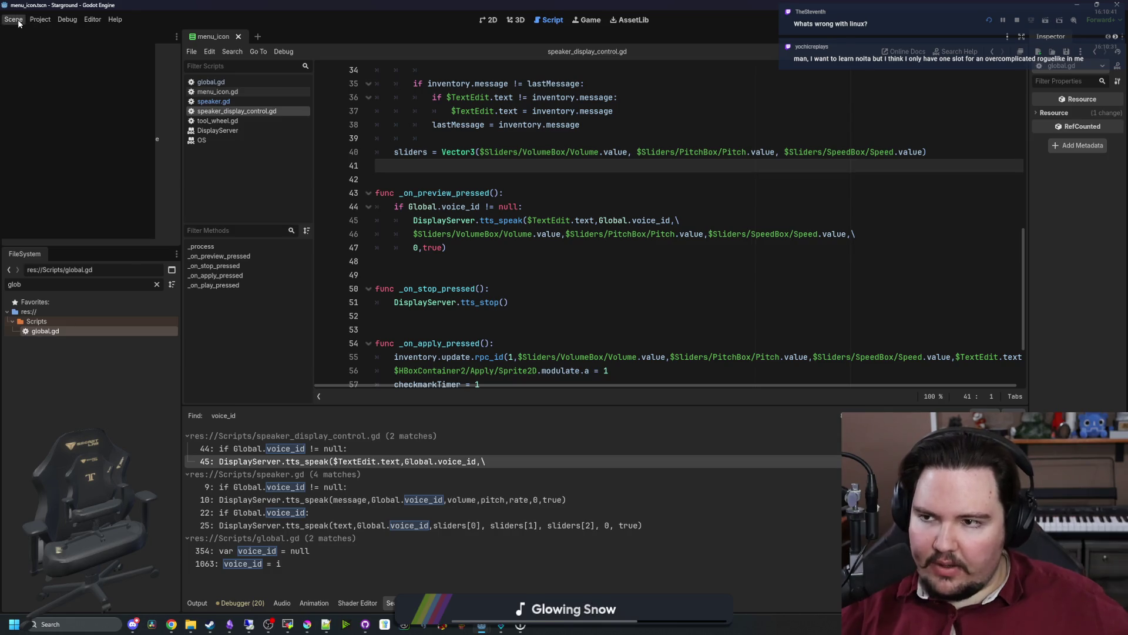
click(622, 226)
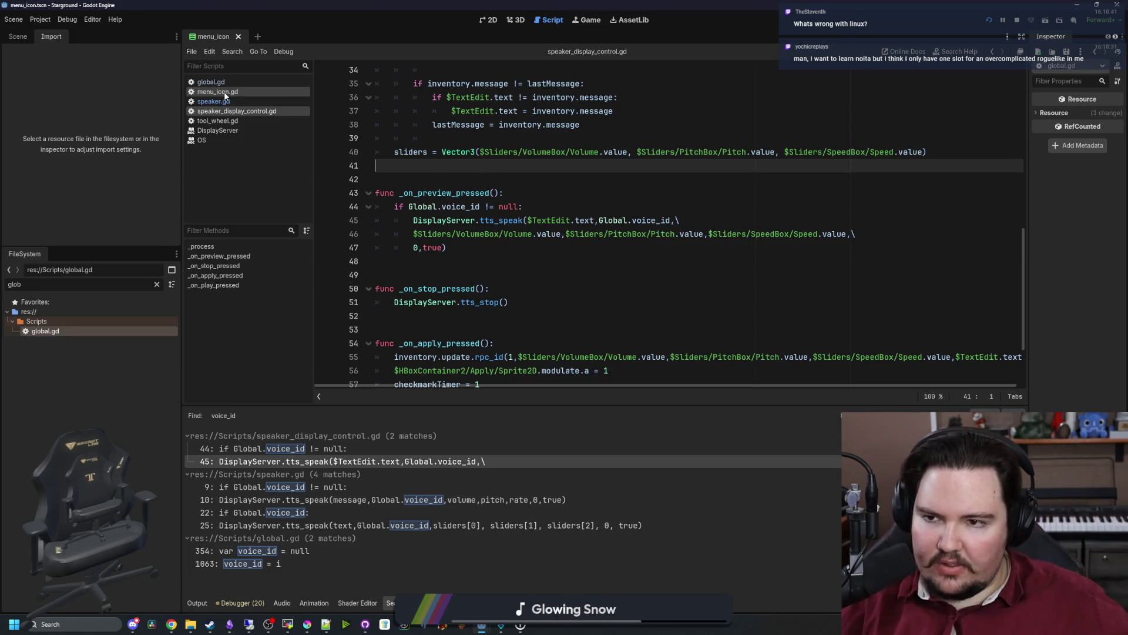
click(211, 82)
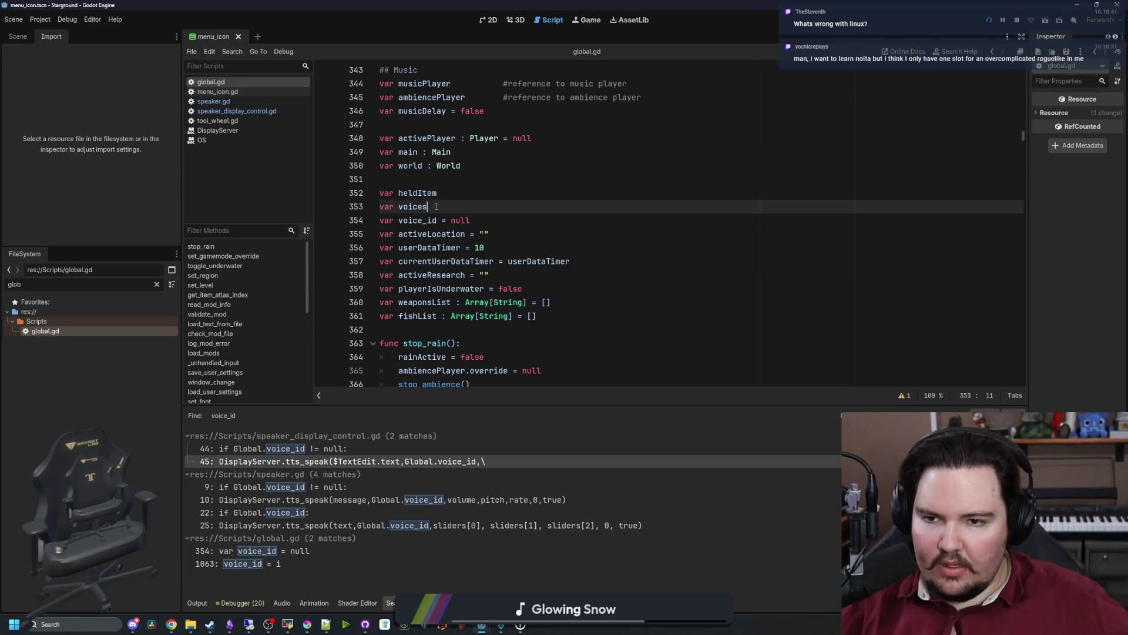
click(410, 179)
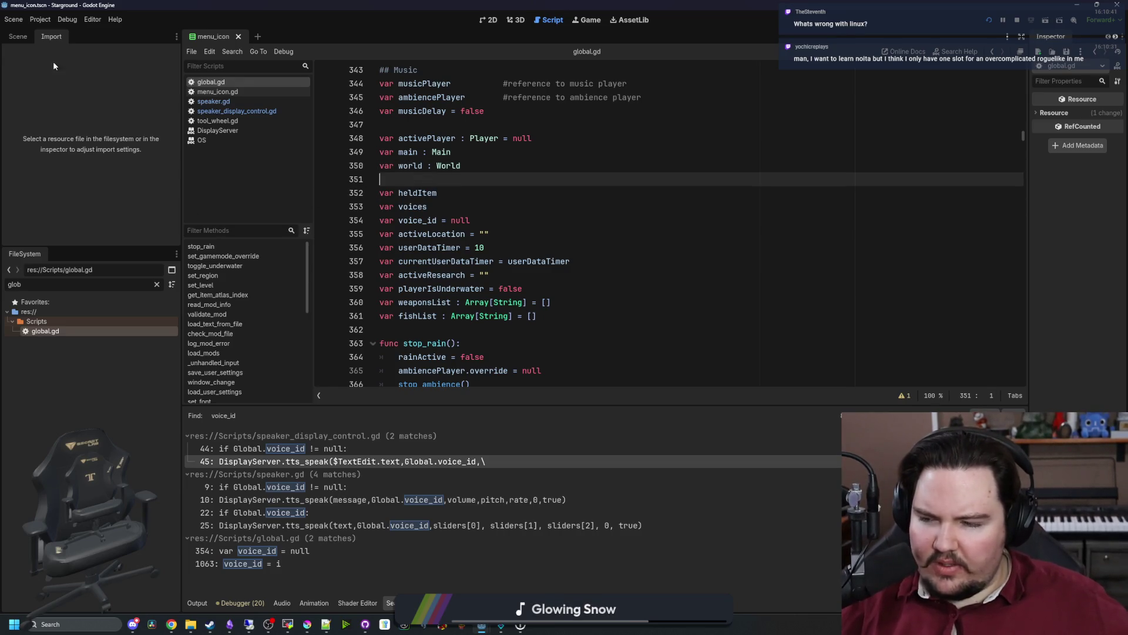
click(20, 21)
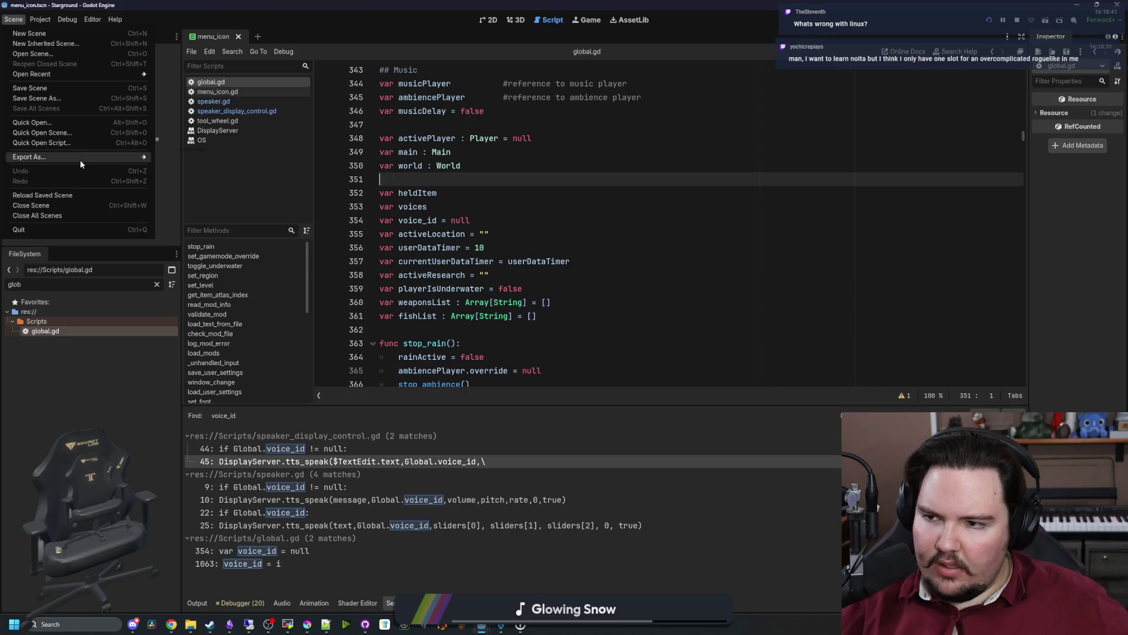
Change the application version from 0.15.1.1 to 0.15.1.2 in Project Settings.
mouse_move(81, 160)
click(40, 19)
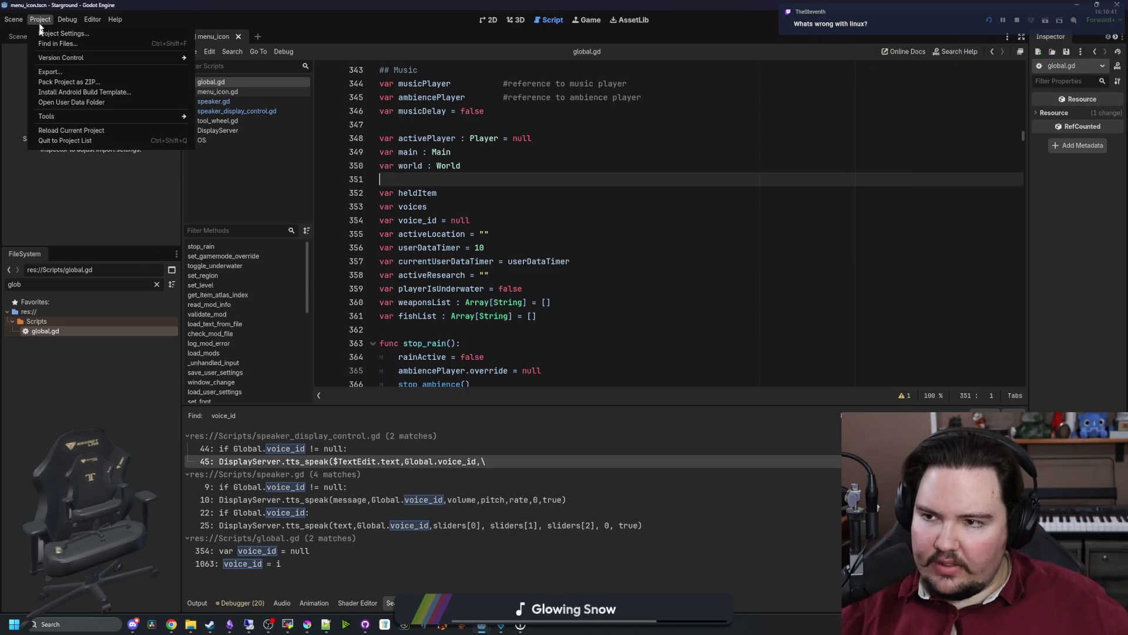
click(48, 71)
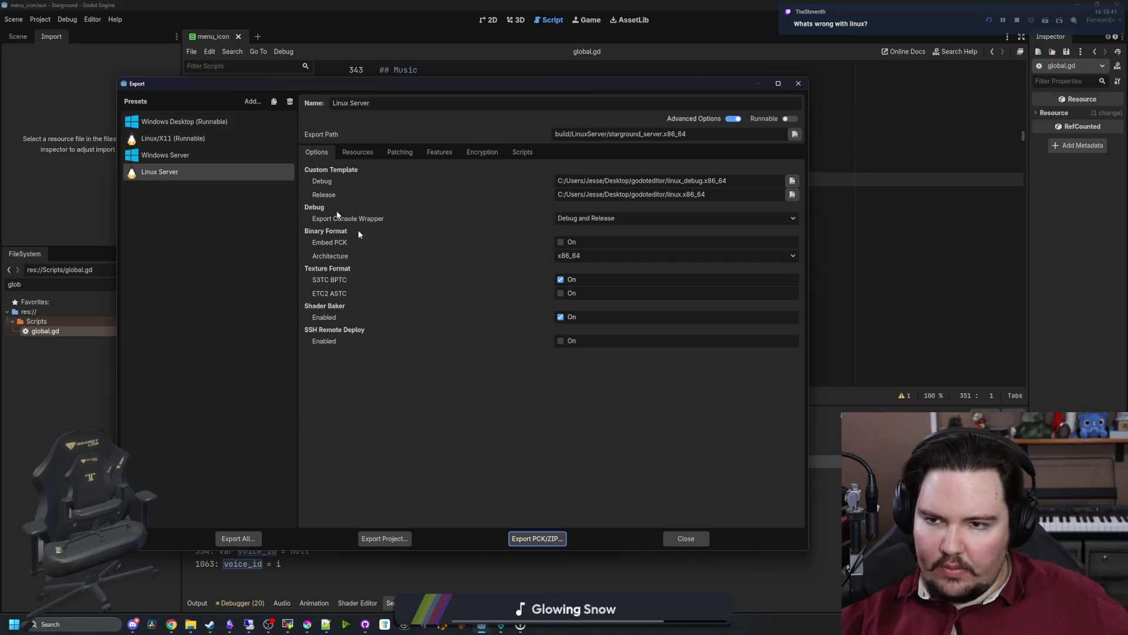
click(684, 537)
click(13, 20)
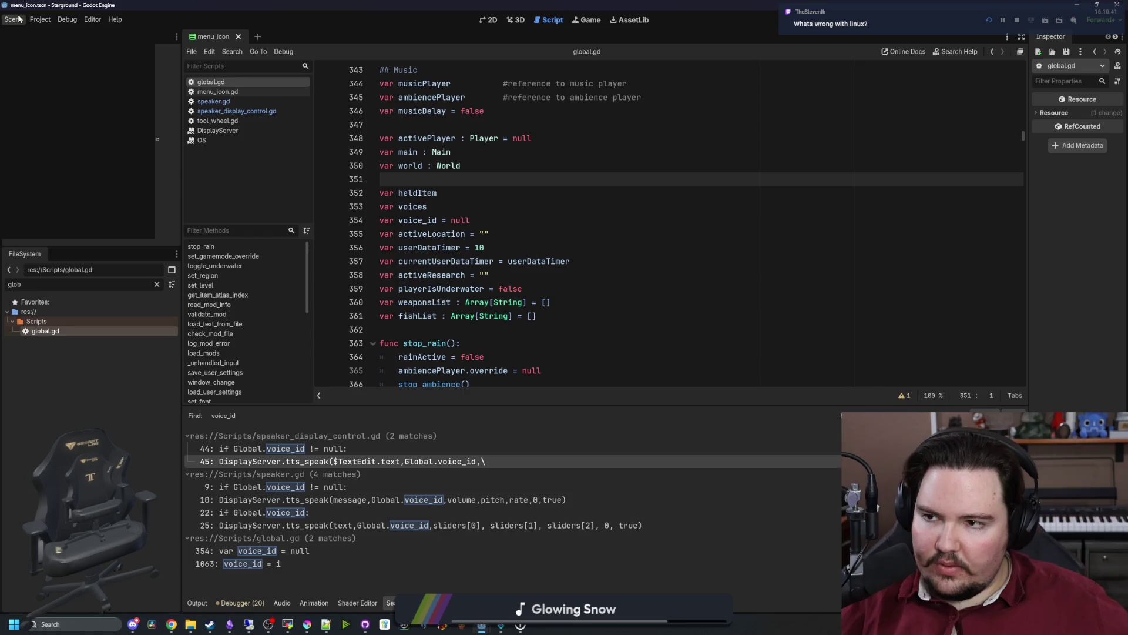
click(40, 19)
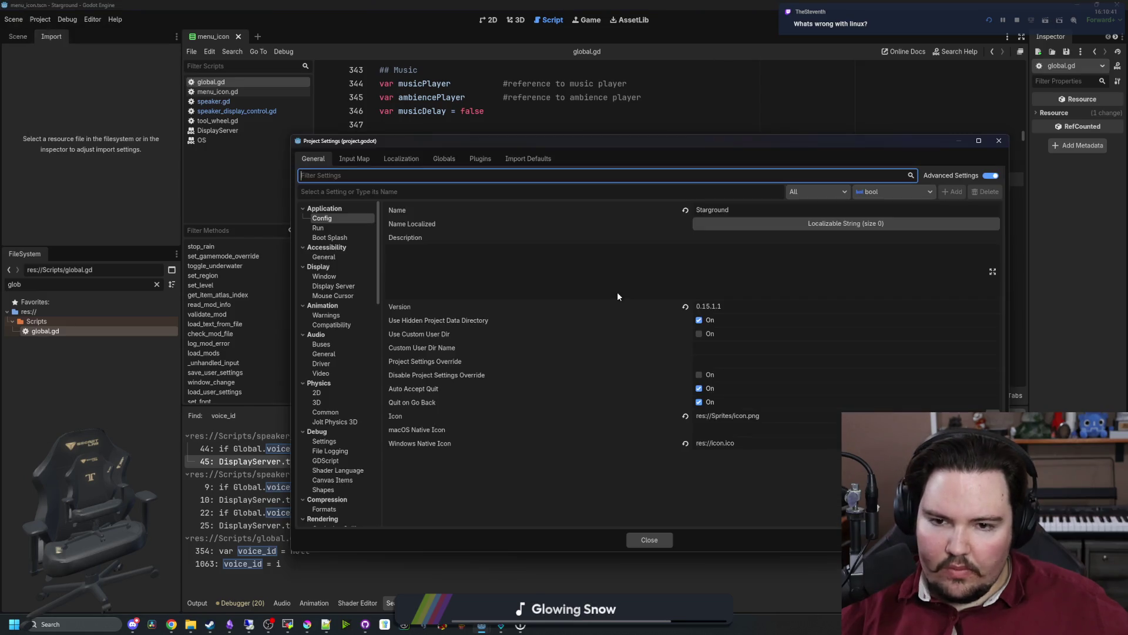
click(753, 306)
text(2)
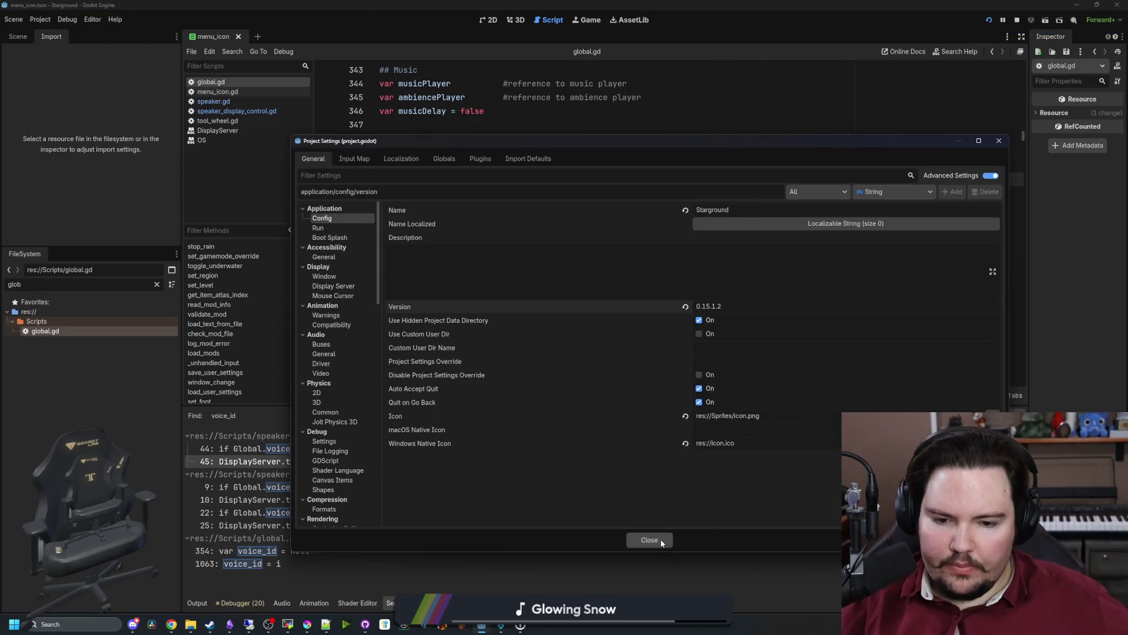
click(659, 539)
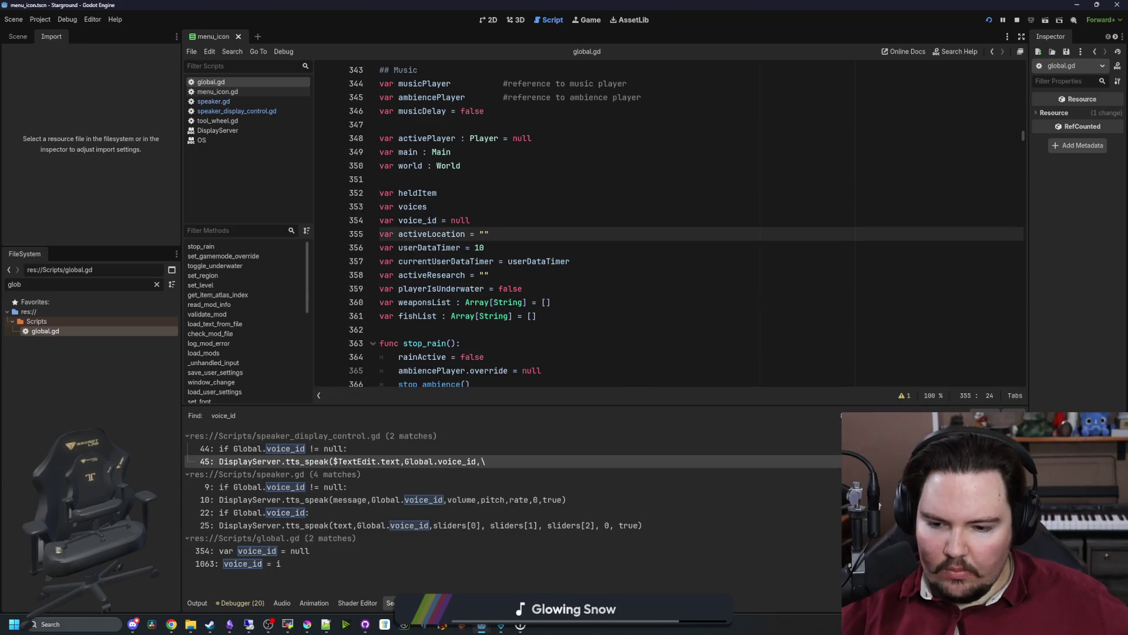
Export all presets as release builds, starting from the Linux/X11 (Runnable) preset.
click(13, 19)
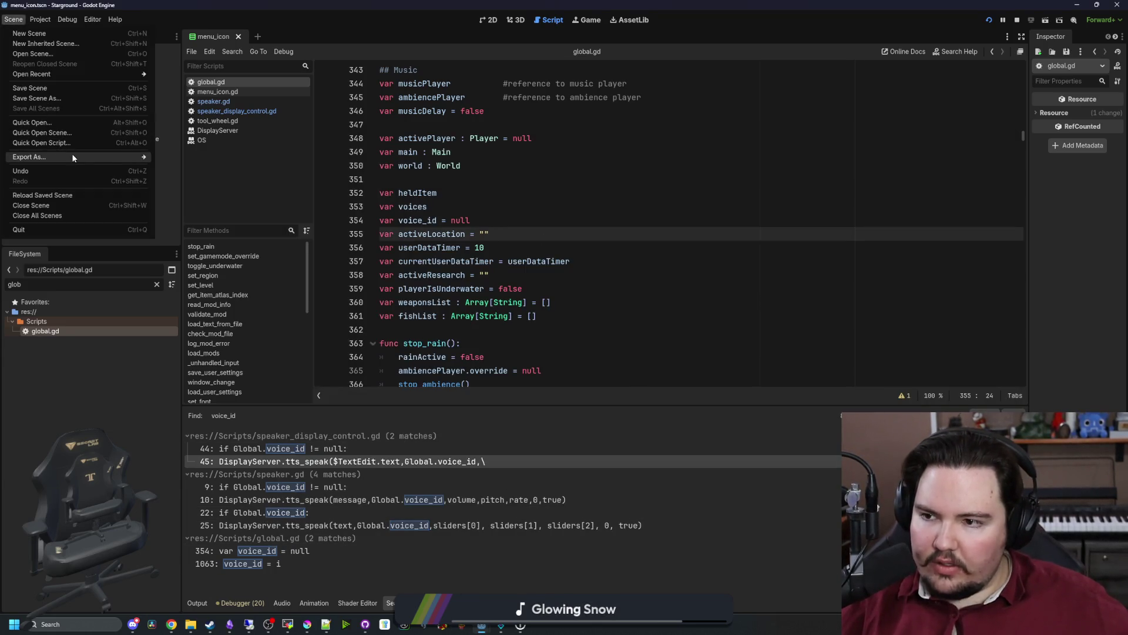
click(40, 19)
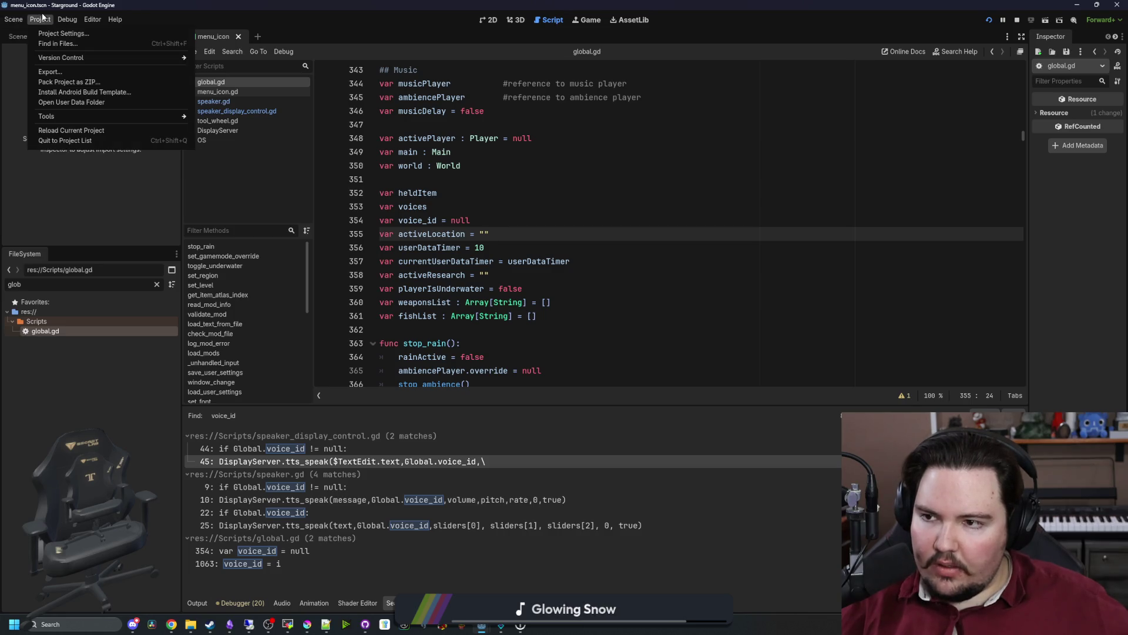
click(50, 72)
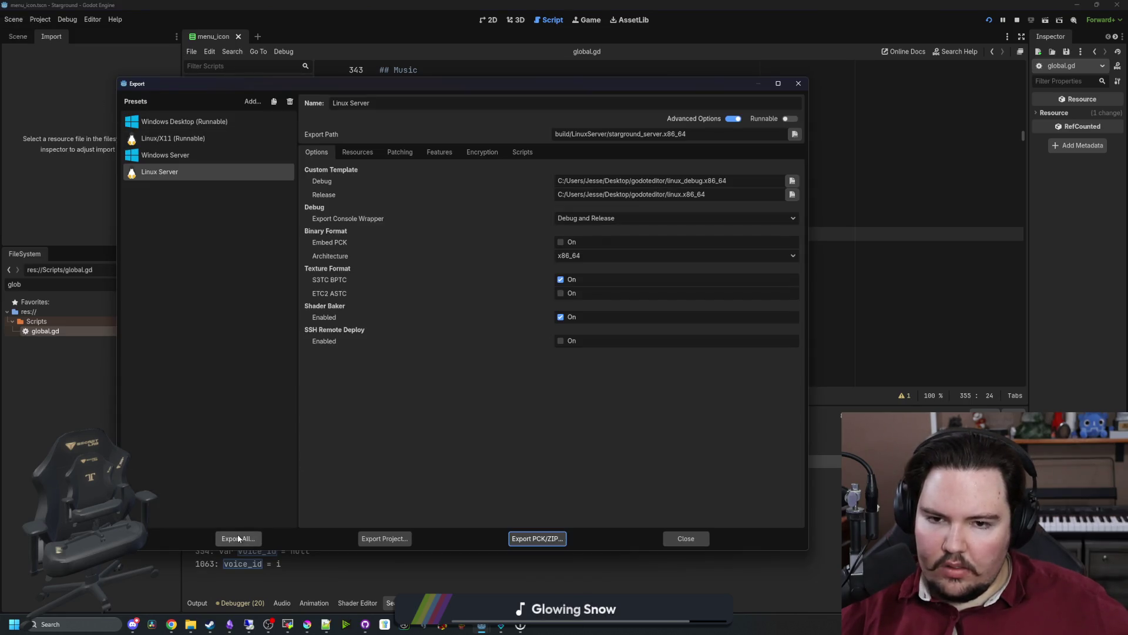
click(188, 144)
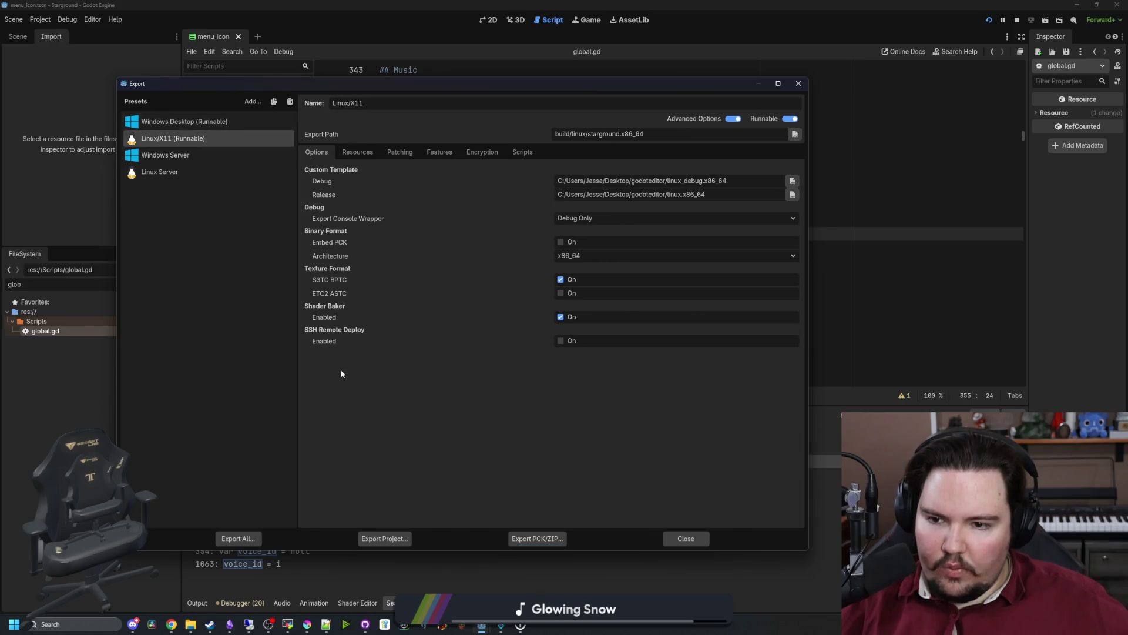
click(241, 540)
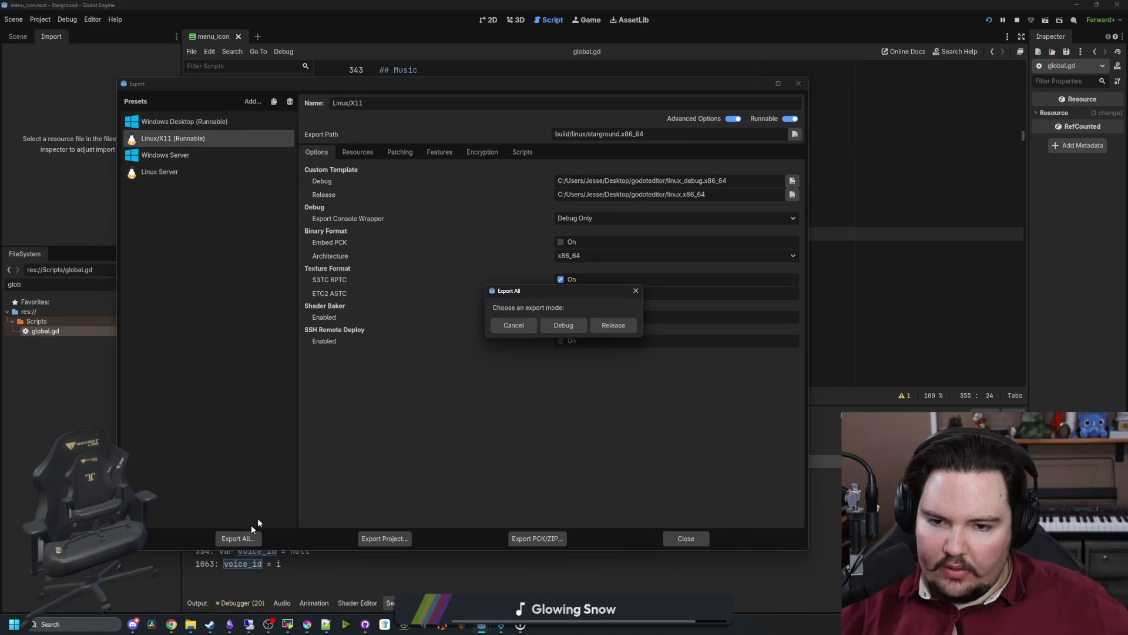
click(624, 325)
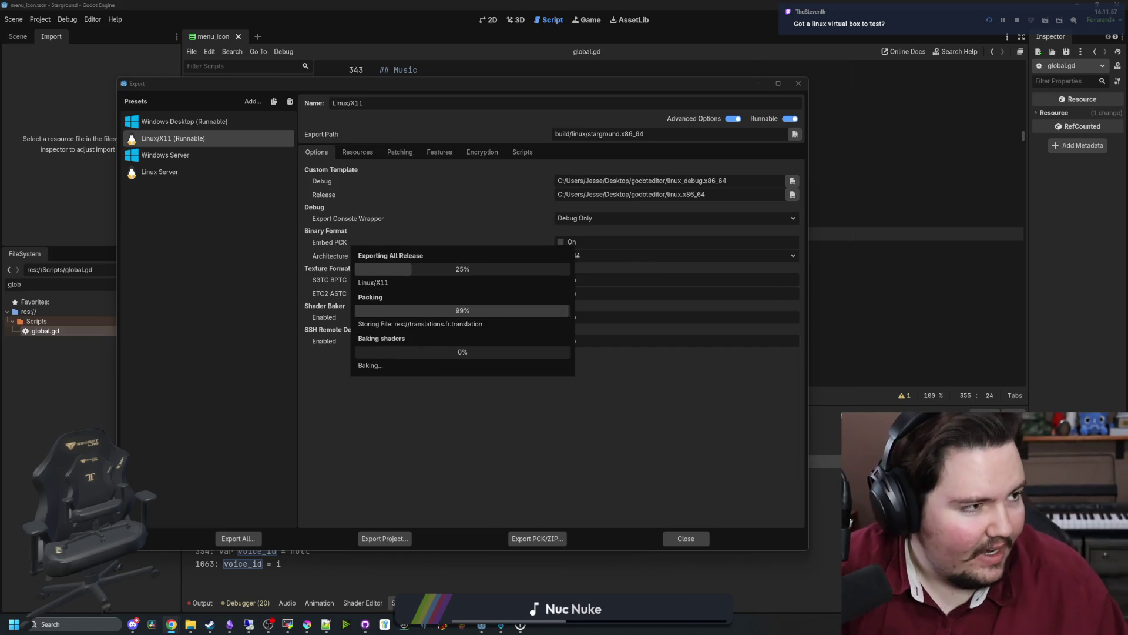
key(alt+Tab)
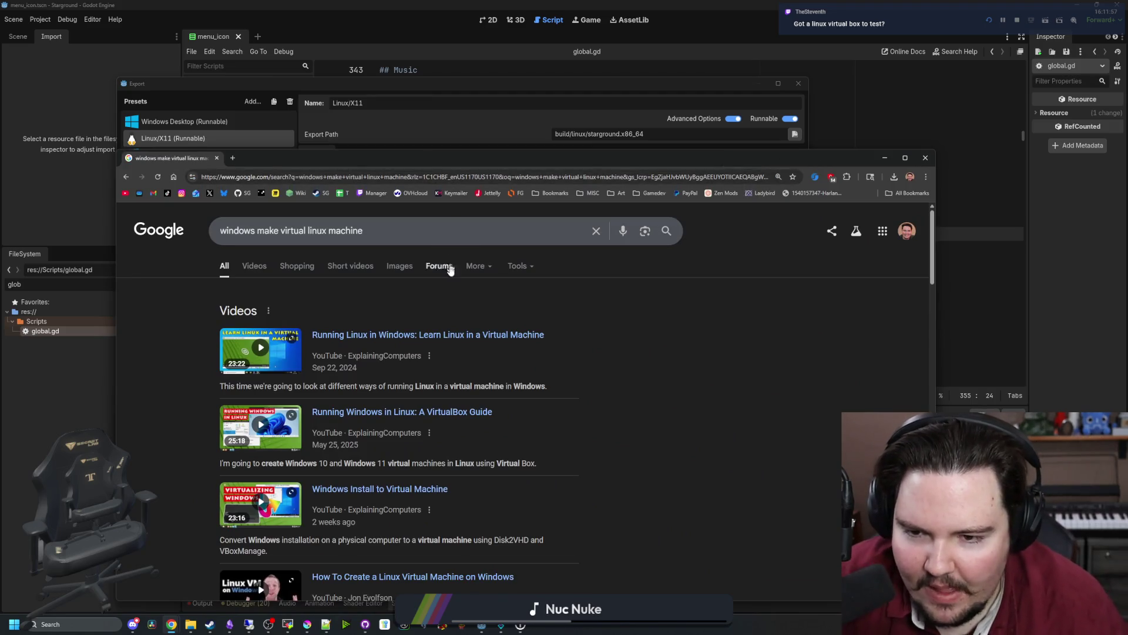
Open the Linux virtual machine video in a new tab, mute it, and skip to about 1:54.
middle_click(447, 334)
click(275, 162)
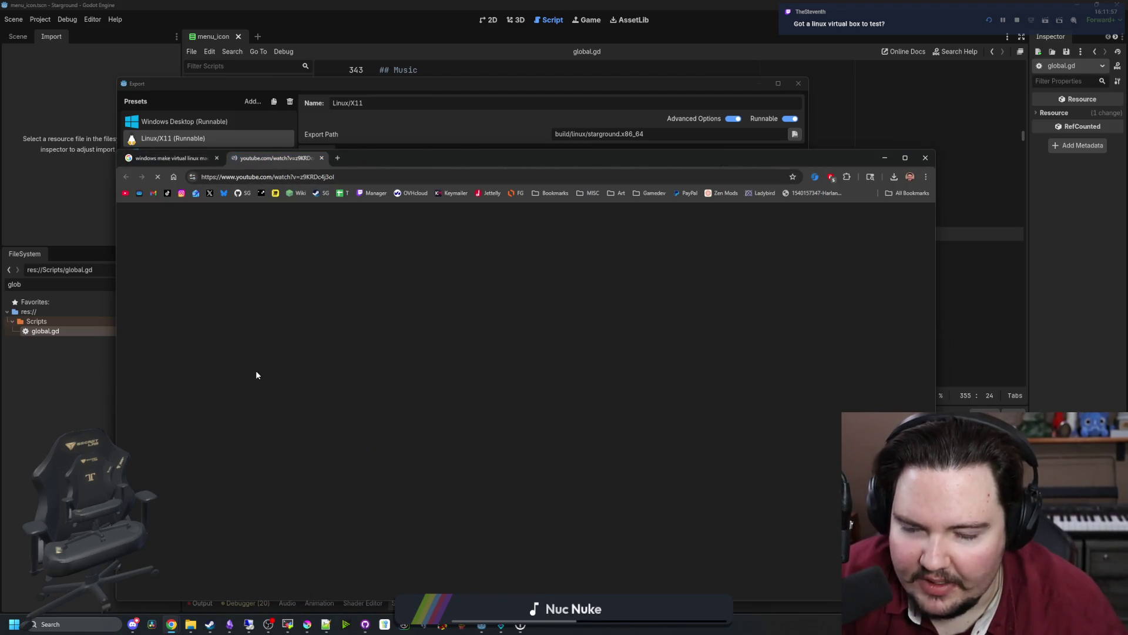
click(199, 552)
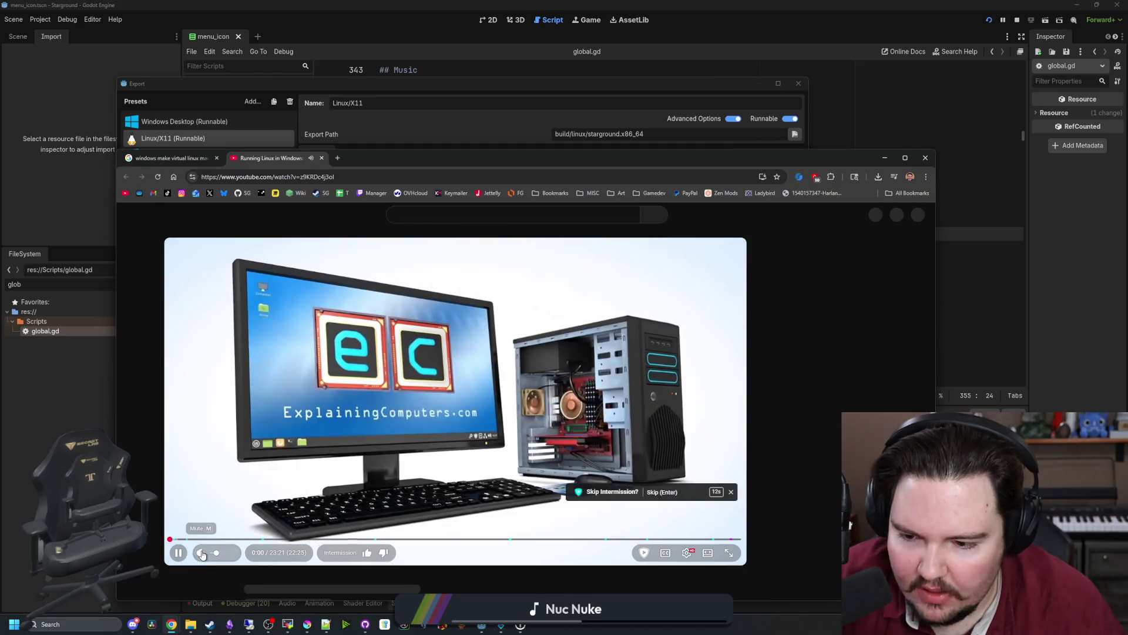
click(177, 534)
drag(177, 534, 206, 534)
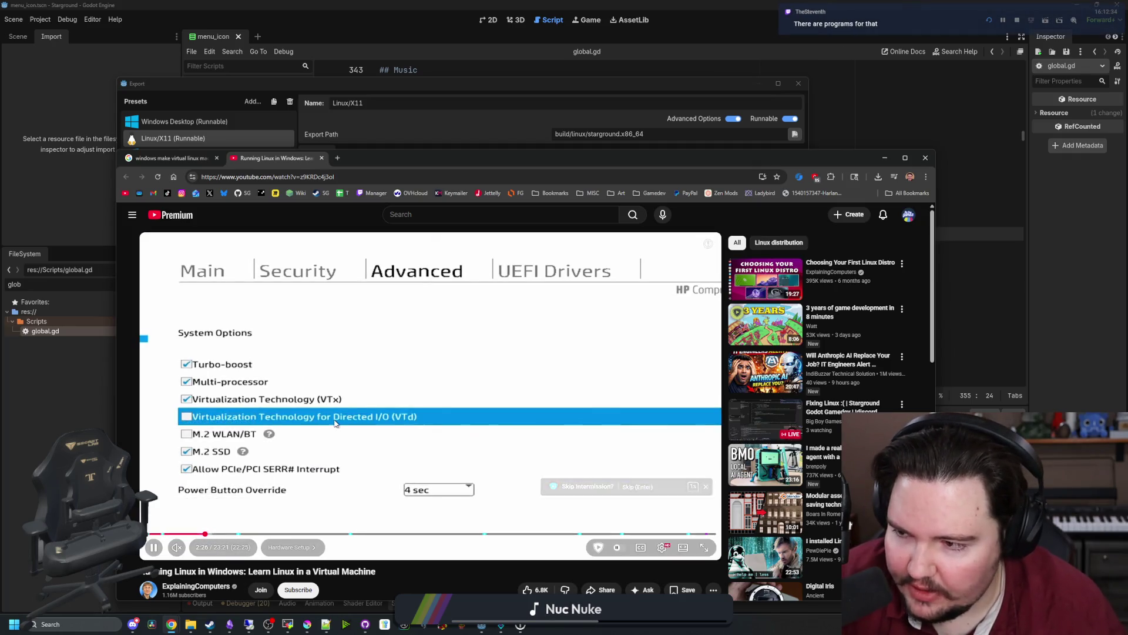
click(327, 433)
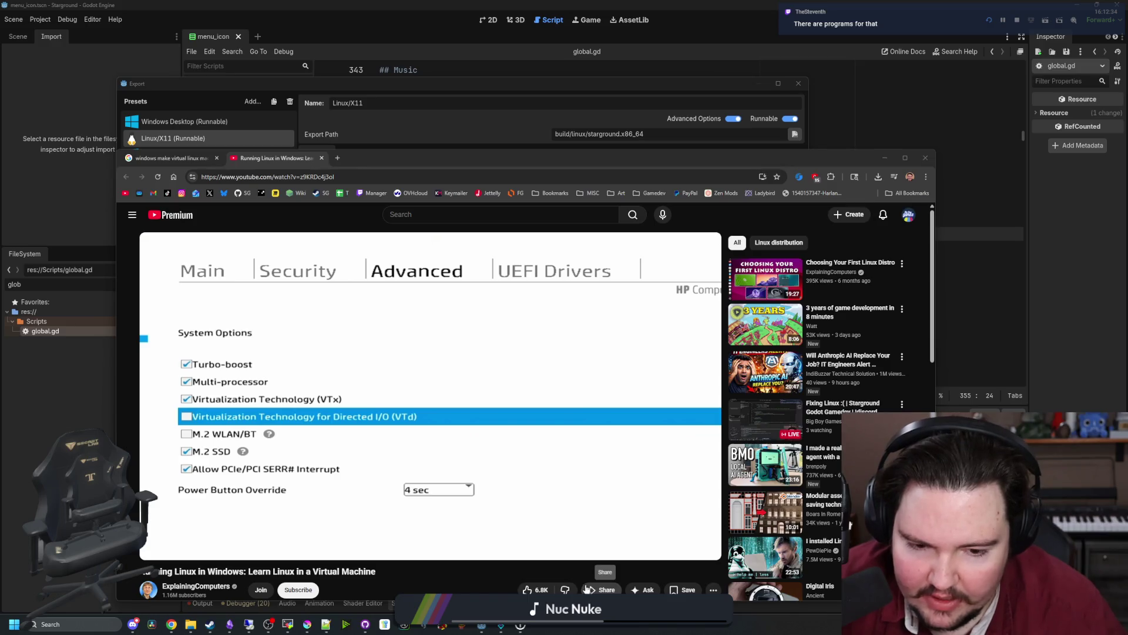
Close Task Manager, seek to the video's VirtualBox Manager part, and move the browser aside.
key(ctrl+shift+Escape)
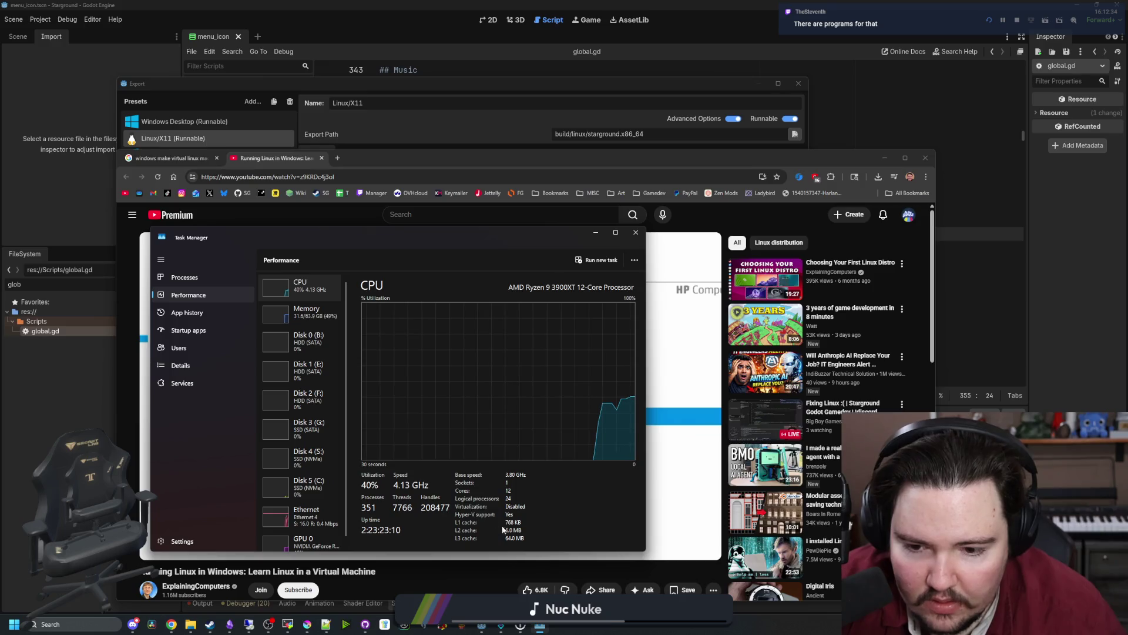
click(643, 233)
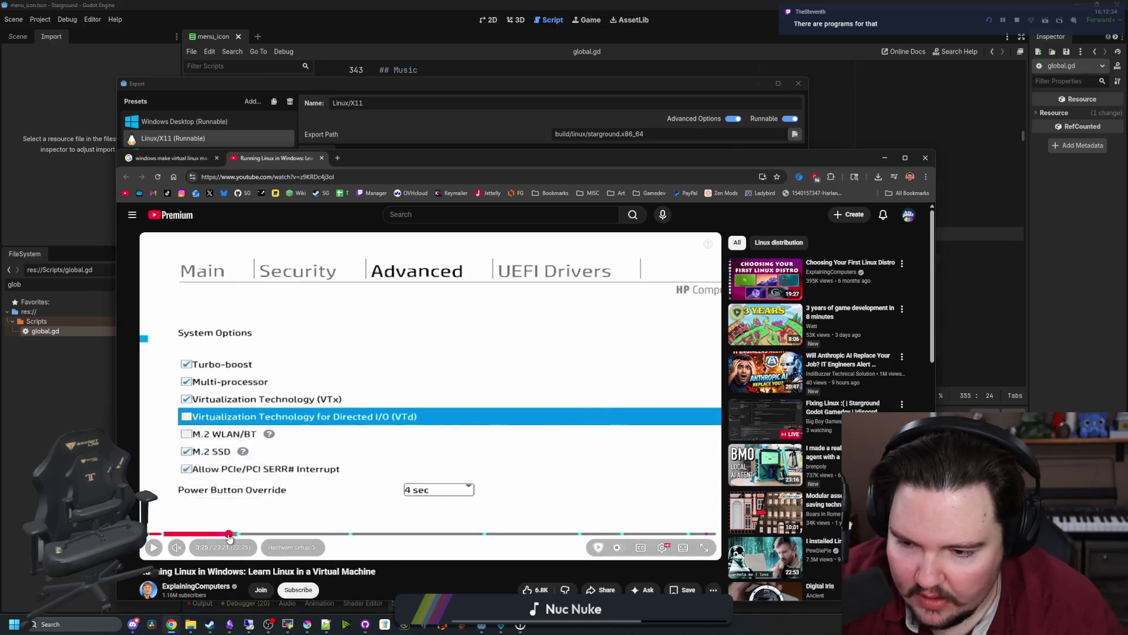
click(230, 534)
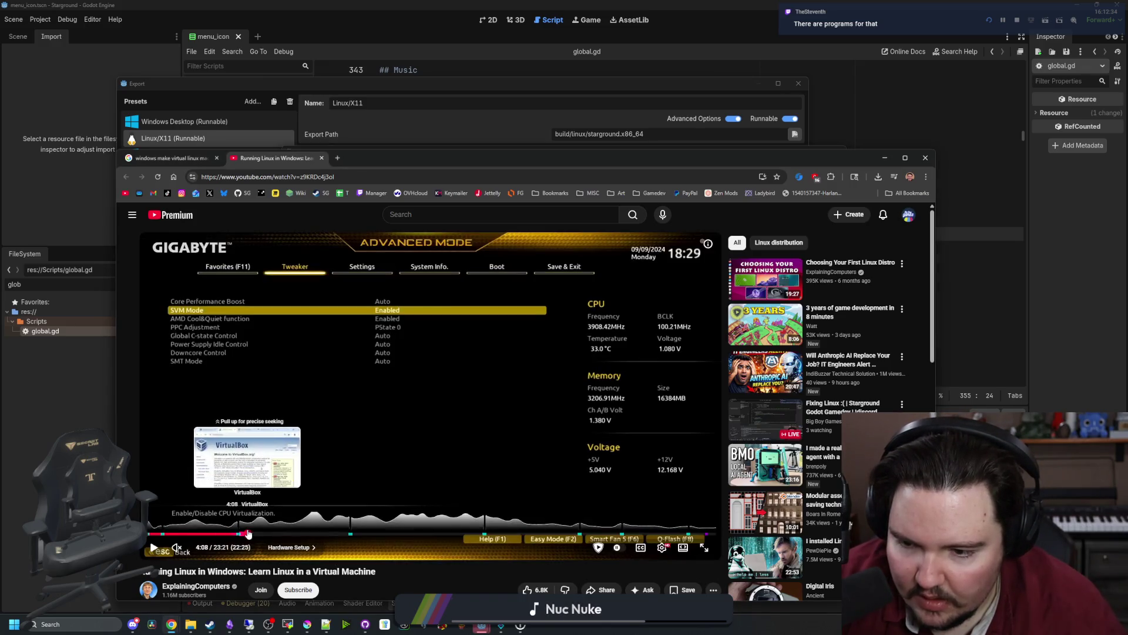
click(271, 535)
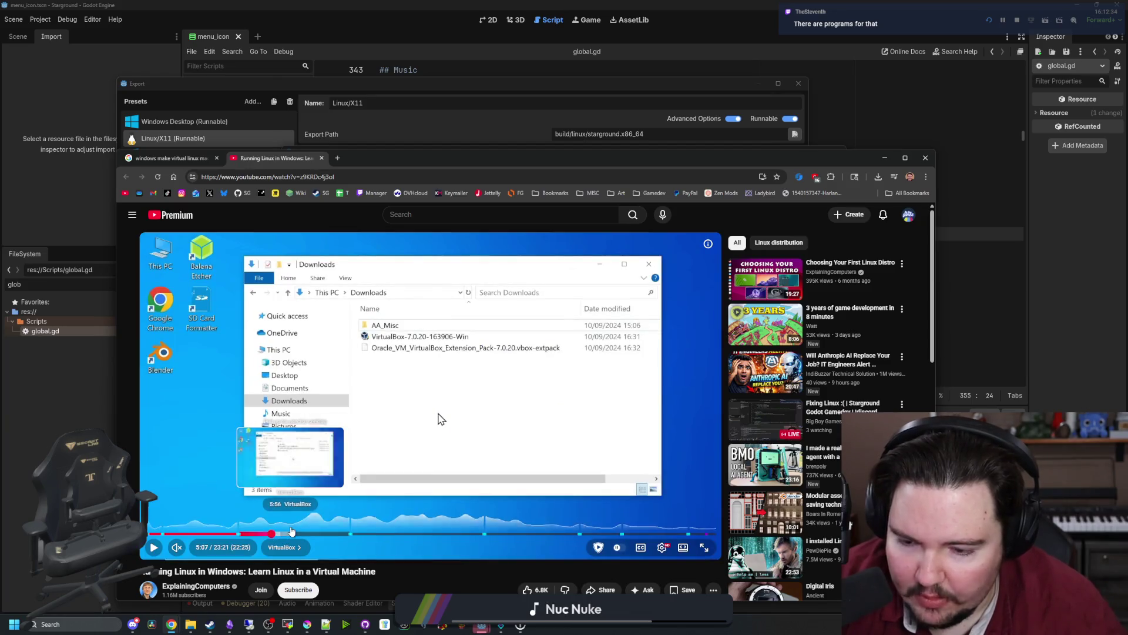
click(309, 534)
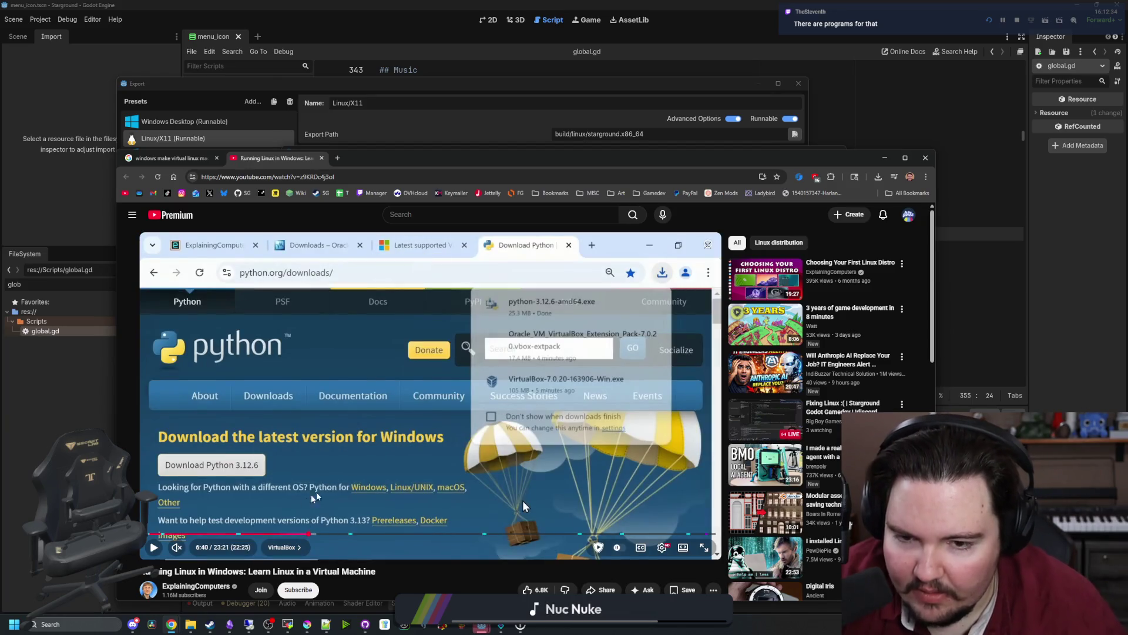
click(326, 534)
click(339, 535)
key(space)
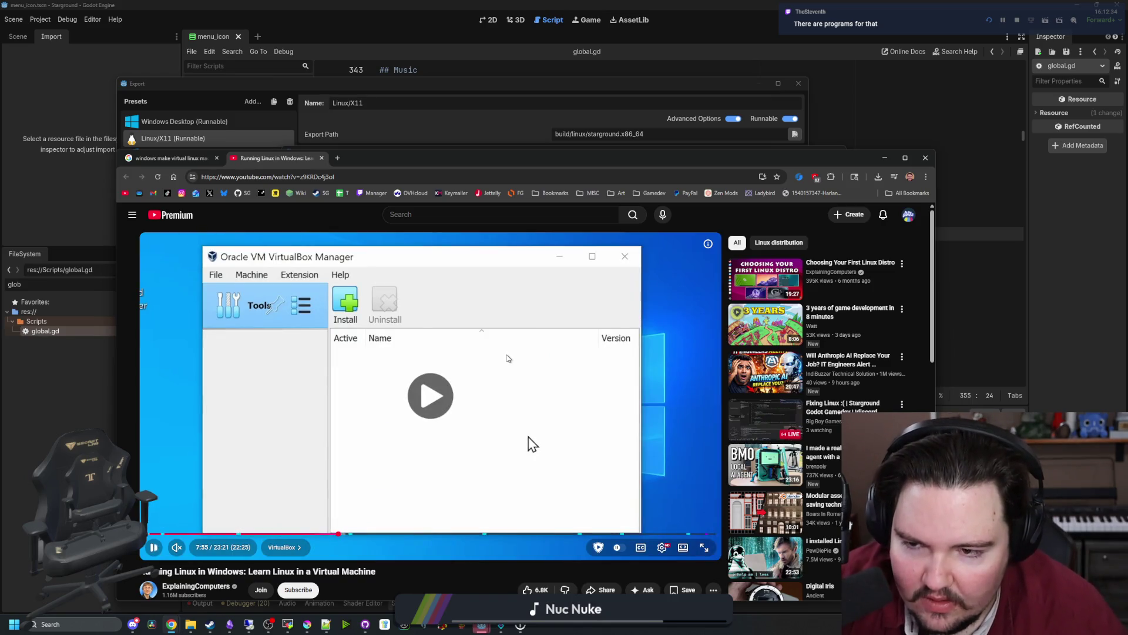
key(space)
drag(528, 158, 470, 461)
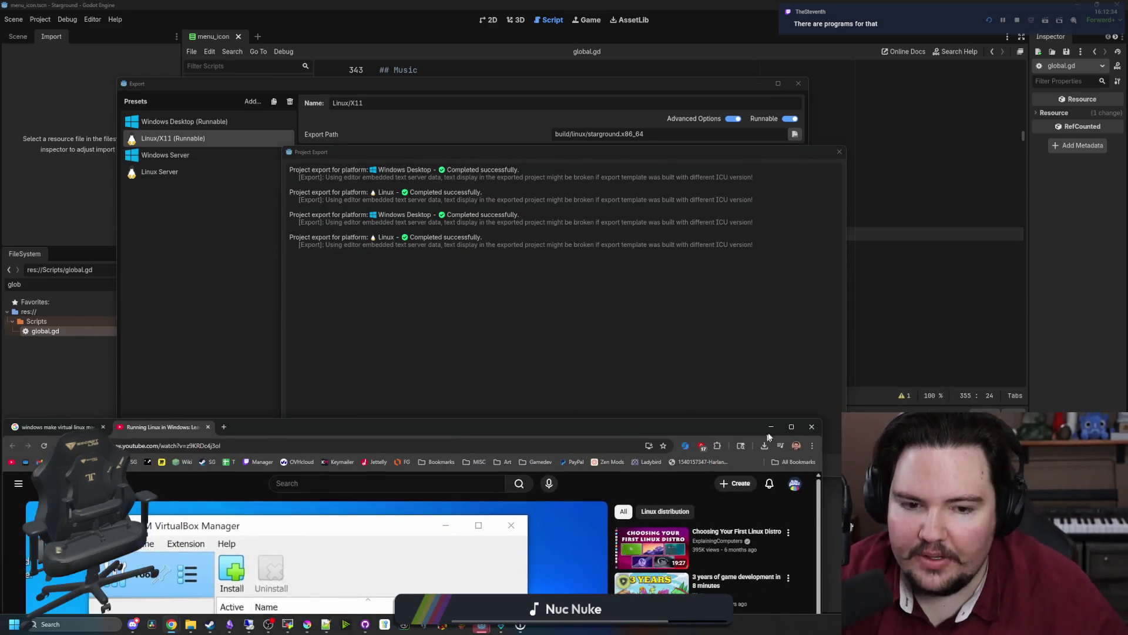
Dismiss the export results, close the Export dialog, and switch to the Game Builds folder.
click(632, 375)
click(564, 464)
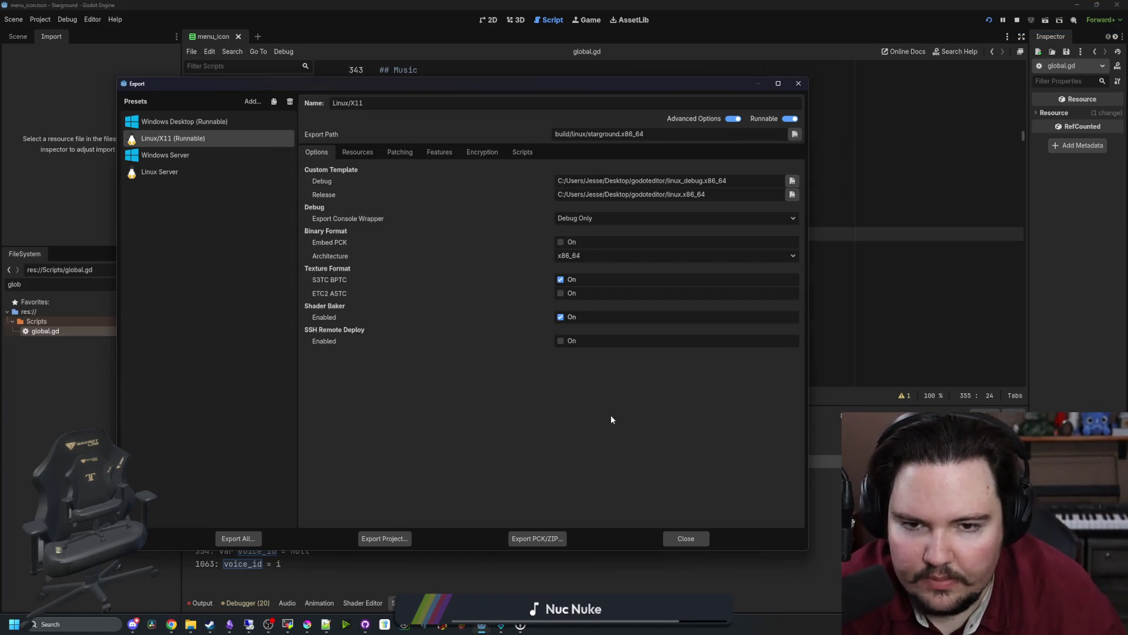
click(699, 543)
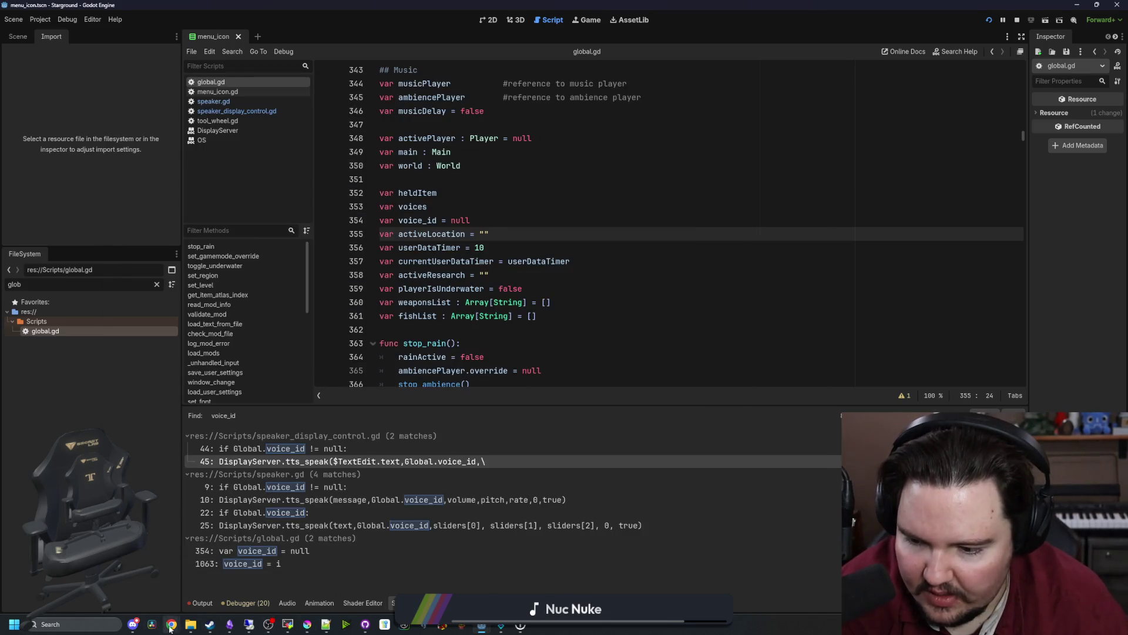
mouse_move(190, 624)
mouse_move(207, 585)
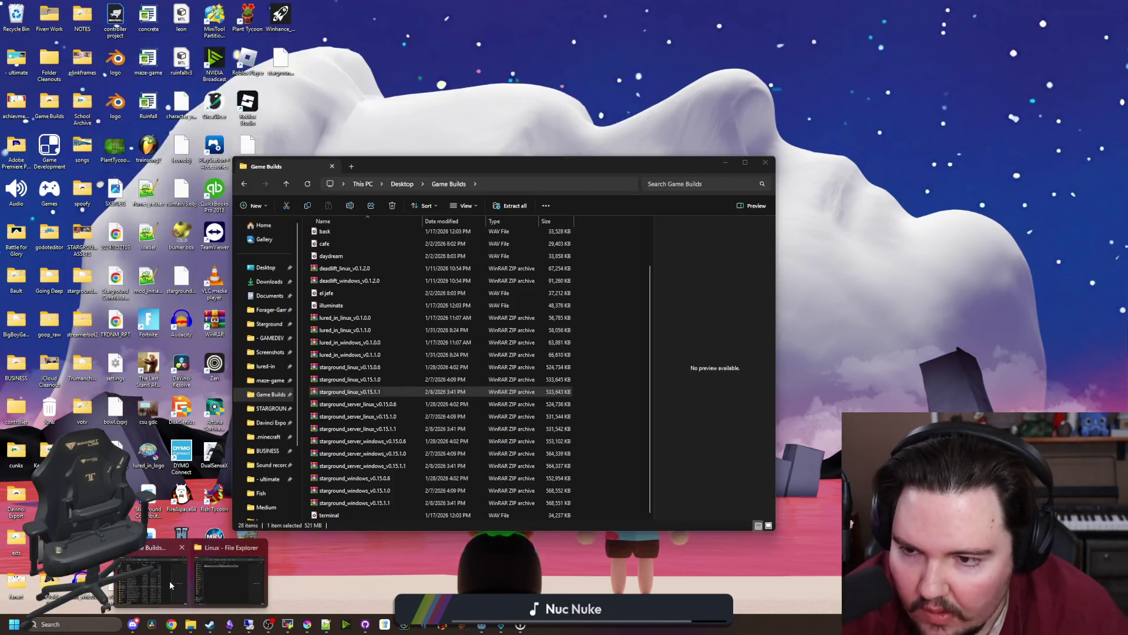
click(169, 580)
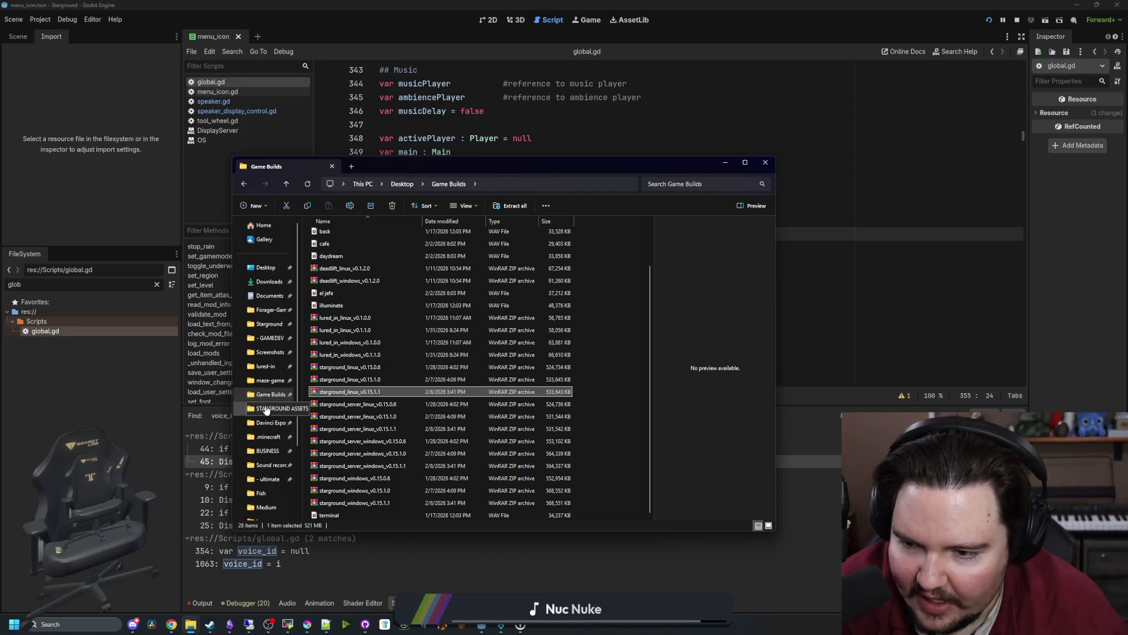
Open Forager-Game's build\Linux folder and check the starground.pck and starground.x86_64 sizes.
click(263, 310)
scroll(412, 346, down, 20)
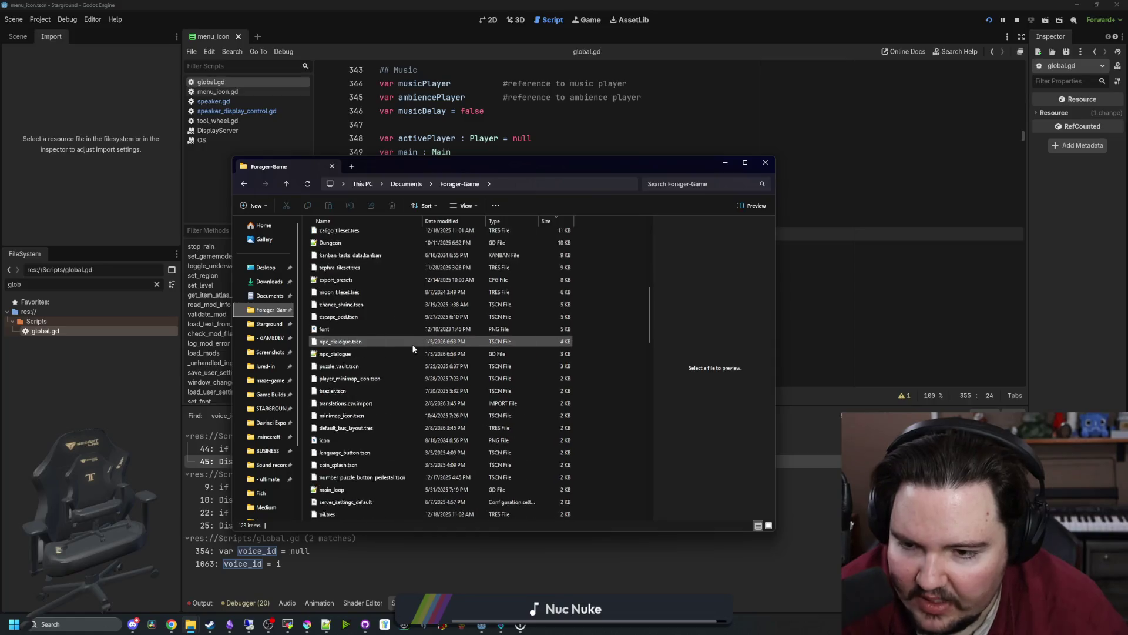
double_click(363, 393)
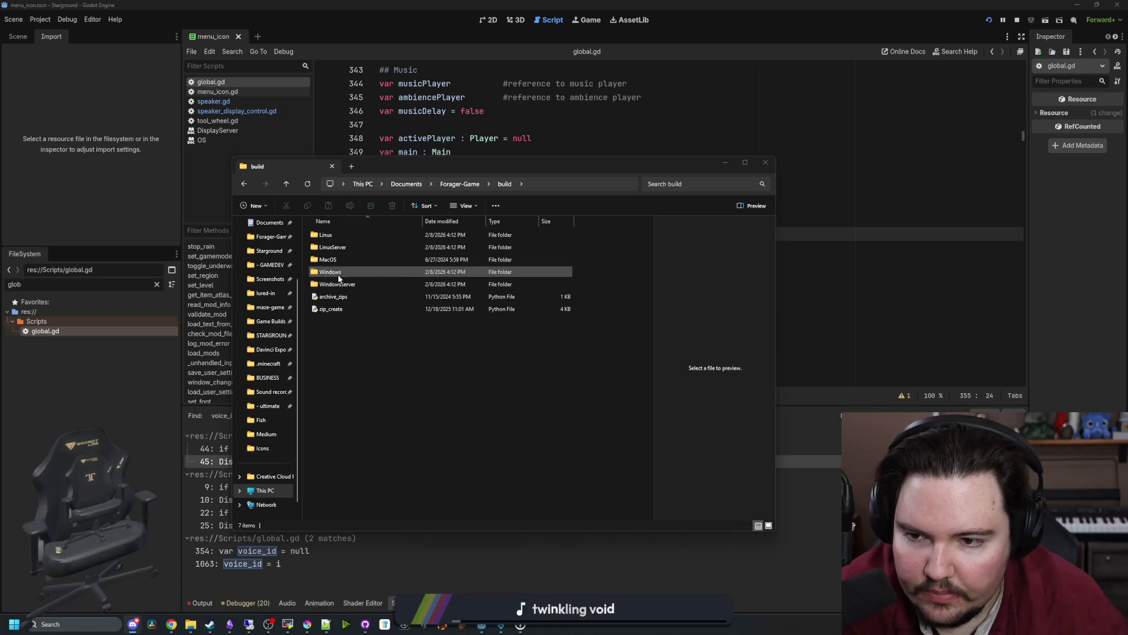
double_click(327, 234)
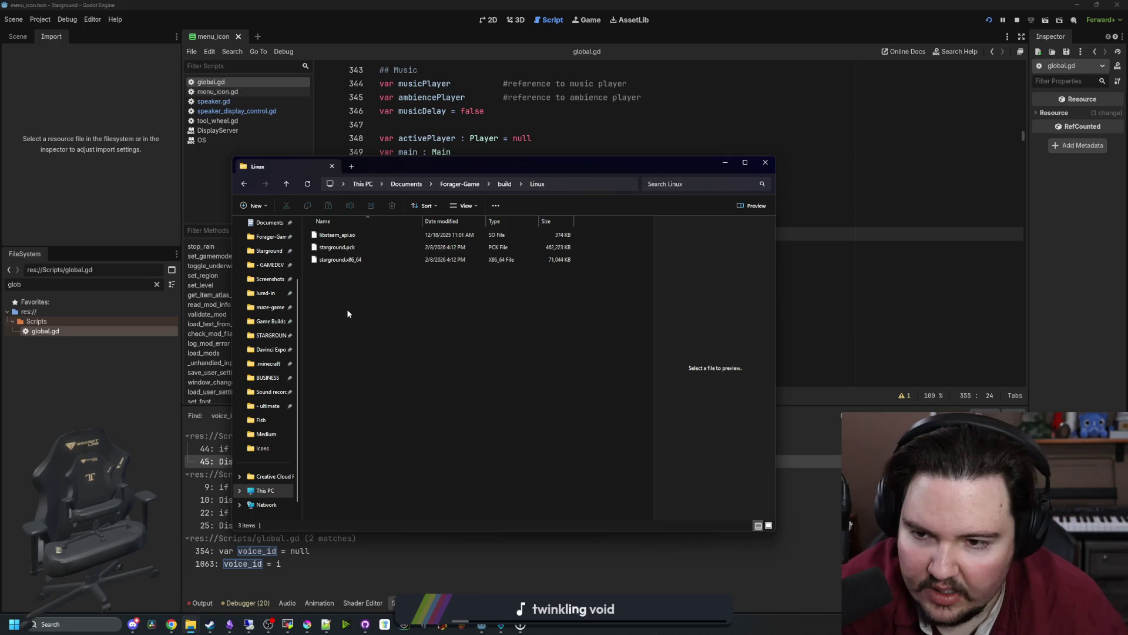
click(332, 247)
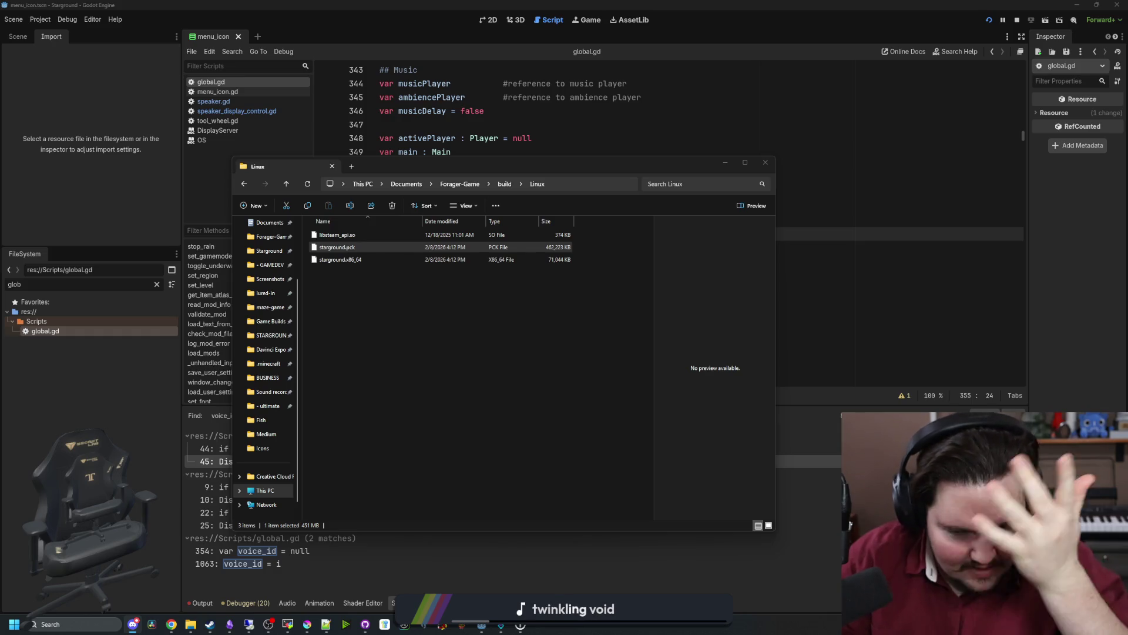
click(421, 258)
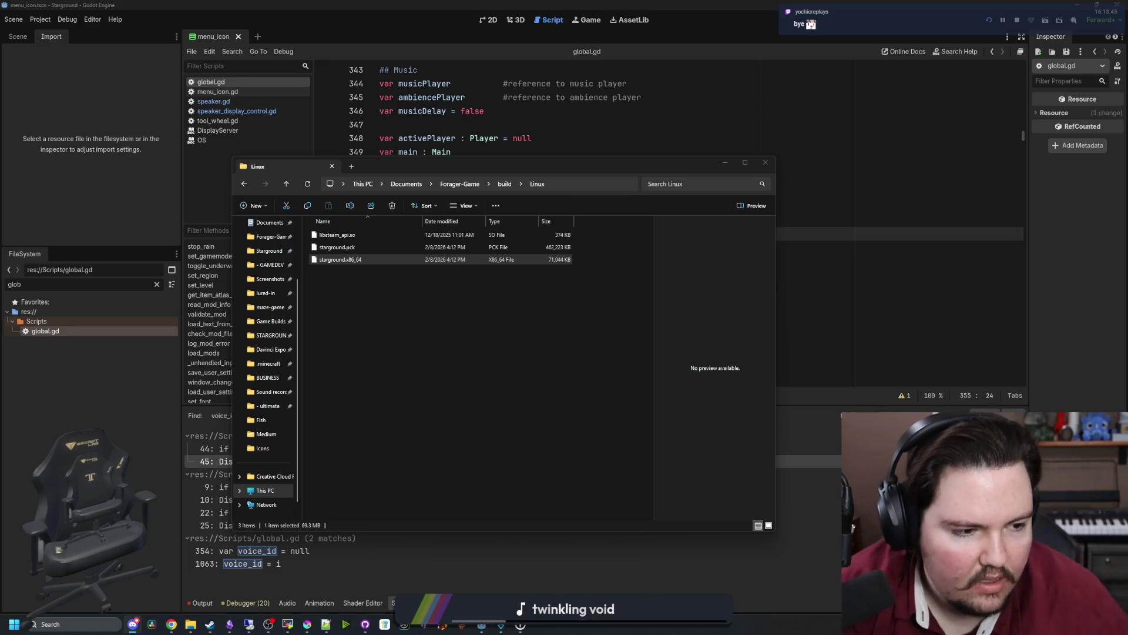
click(564, 362)
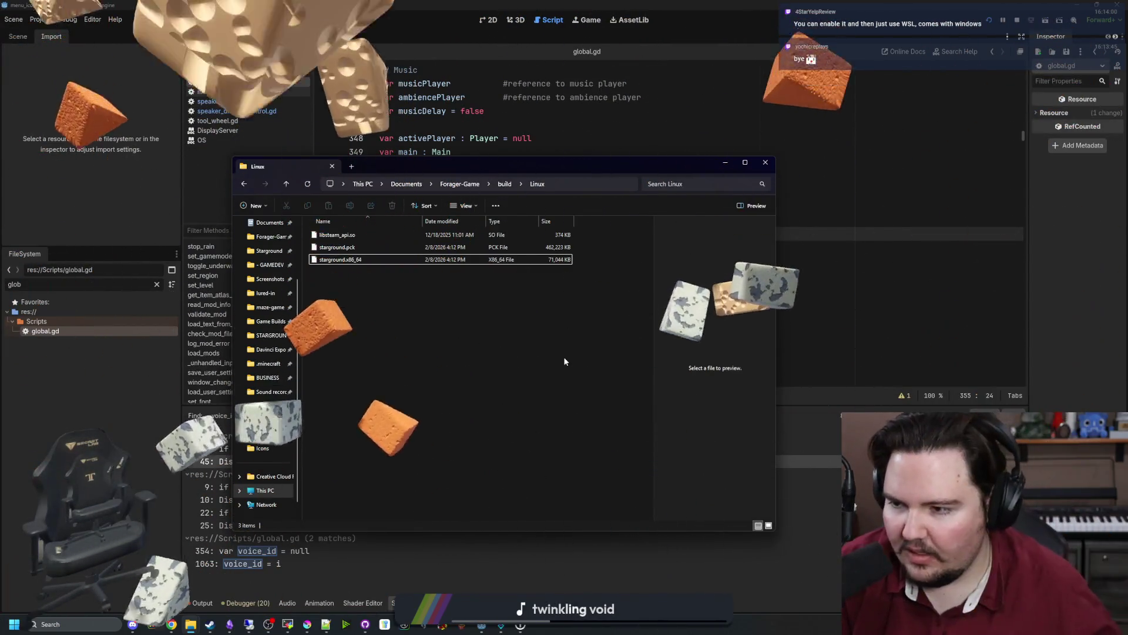
click(75, 624)
text(github Desktop)
Run wsl from Windows search and confirm installing Windows Subsystem for Linux.
click(47, 623)
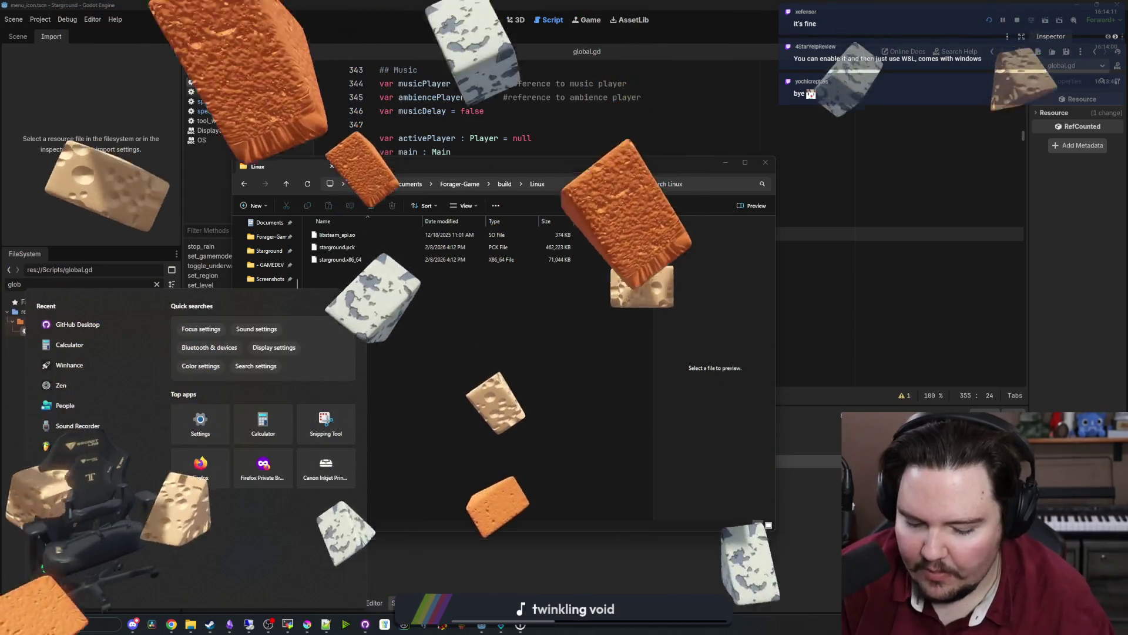
text(wsl)
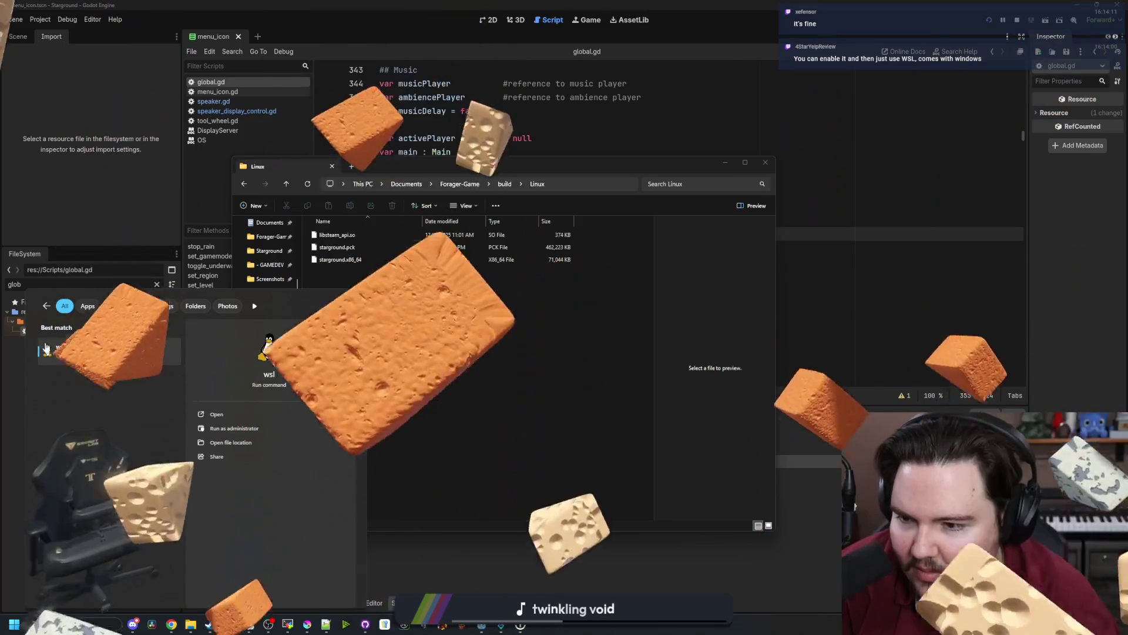
click(519, 356)
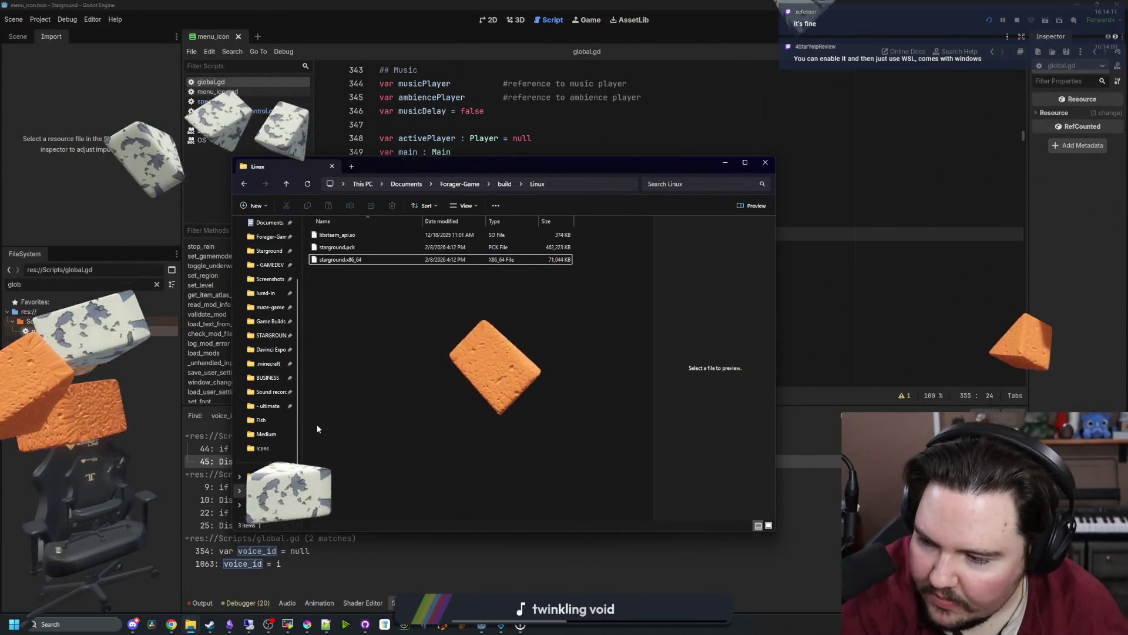
click(58, 624)
text(wsl)
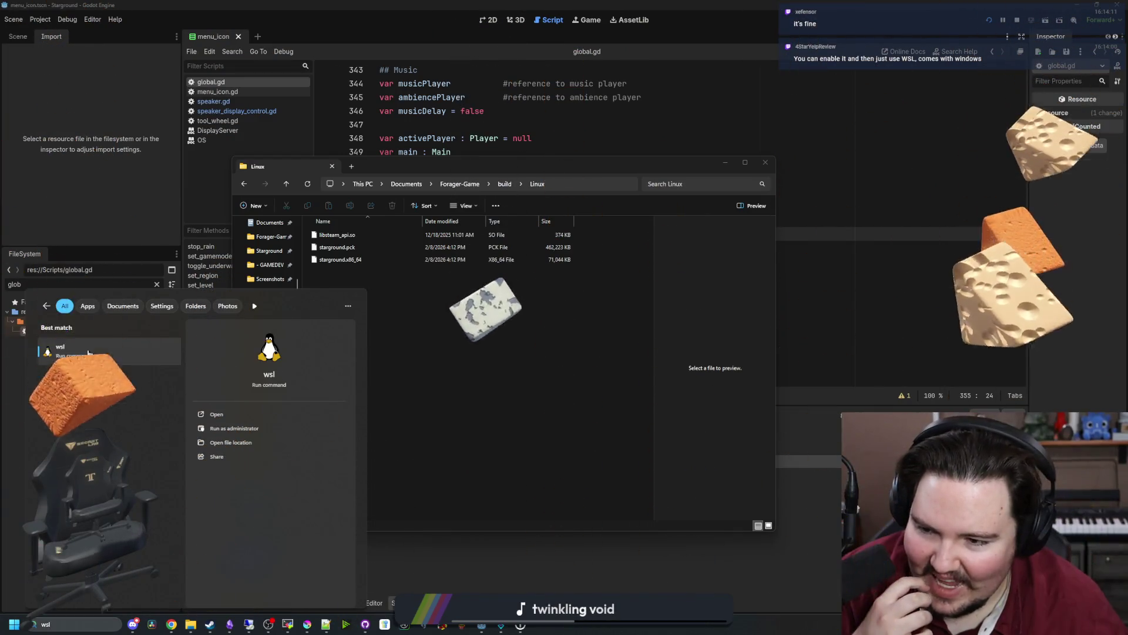
click(87, 349)
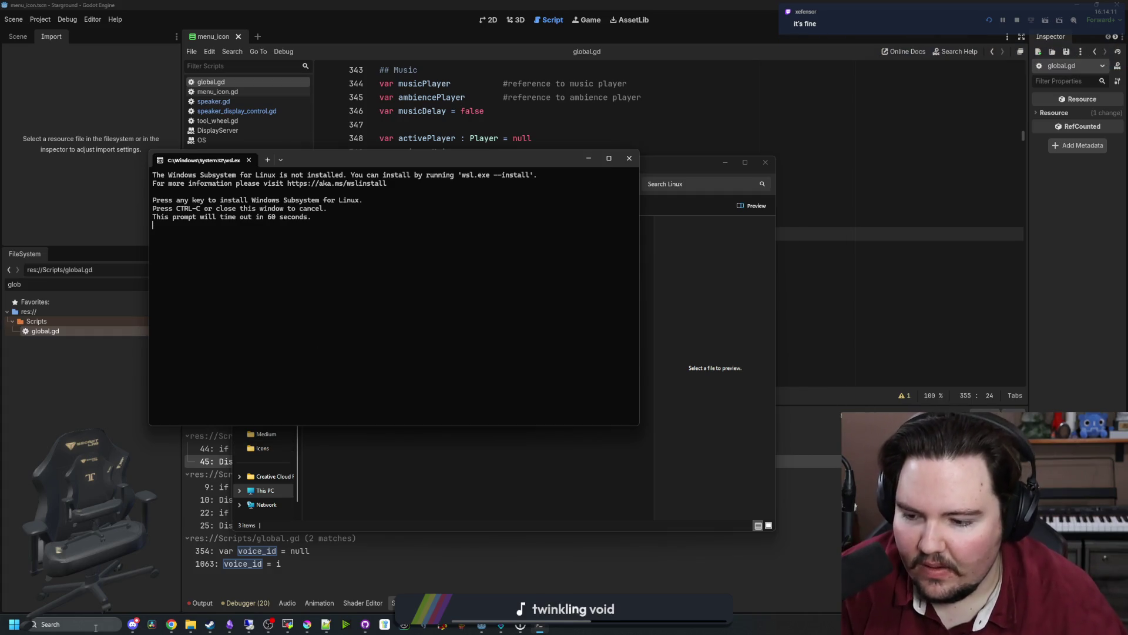
click(64, 624)
click(321, 236)
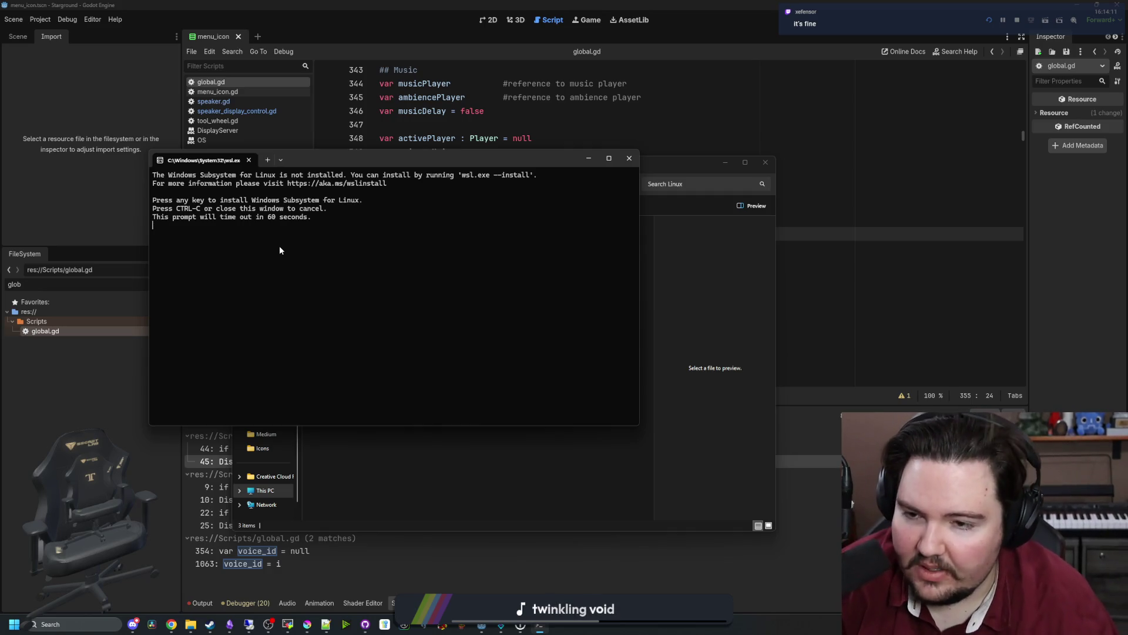
key(Return)
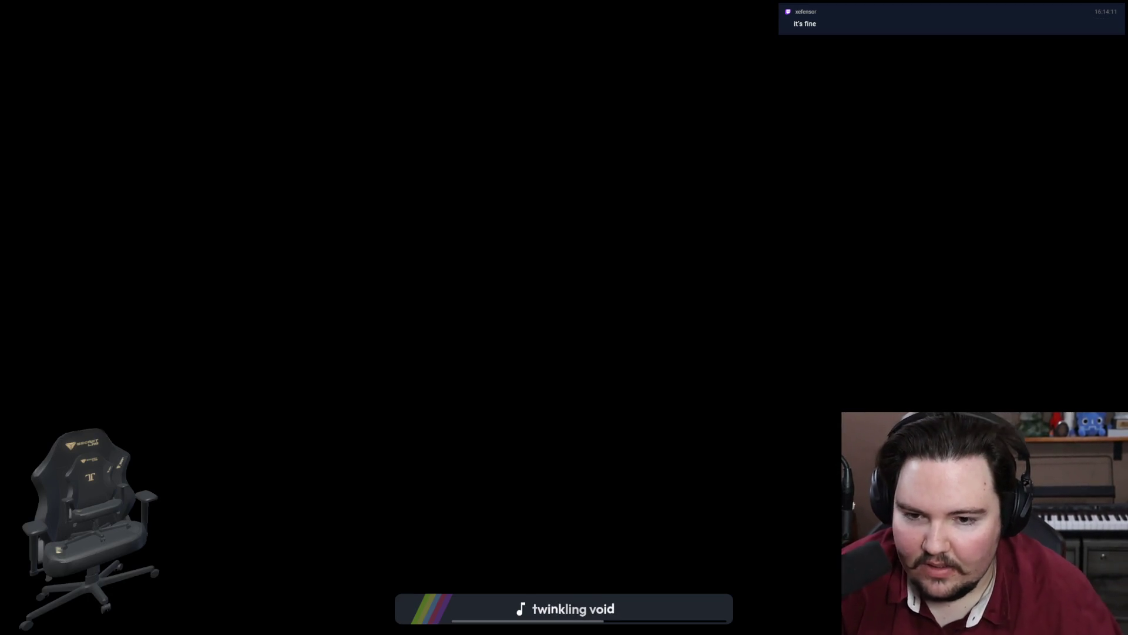
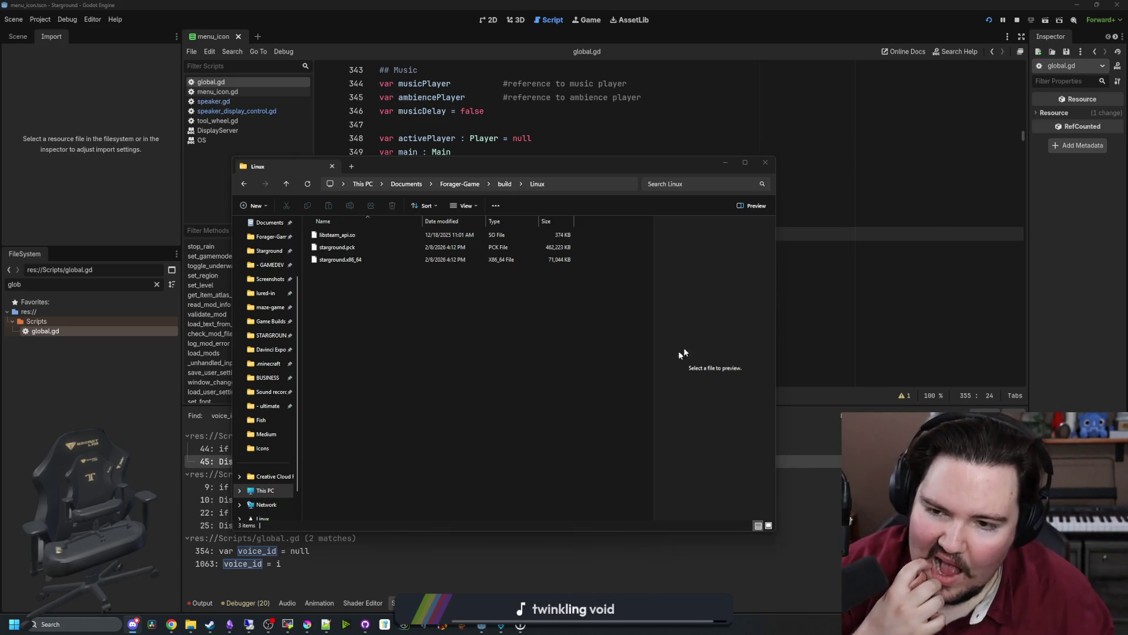
Check the Linux build folder's three files, launch WSL from Windows search, and return to global.gd.
click(533, 383)
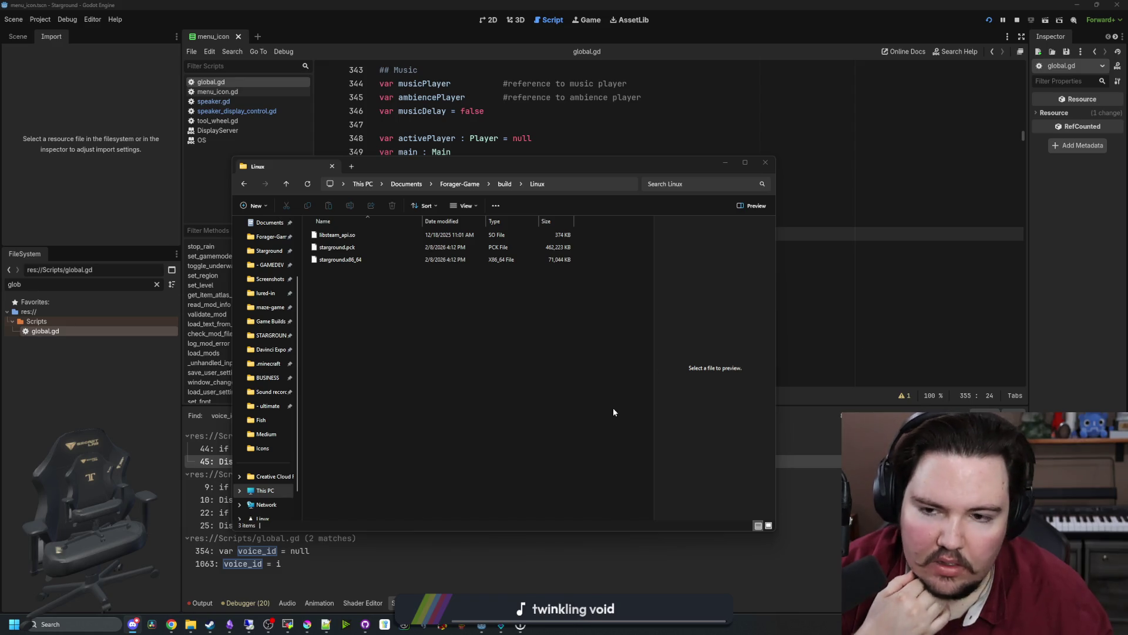
click(564, 382)
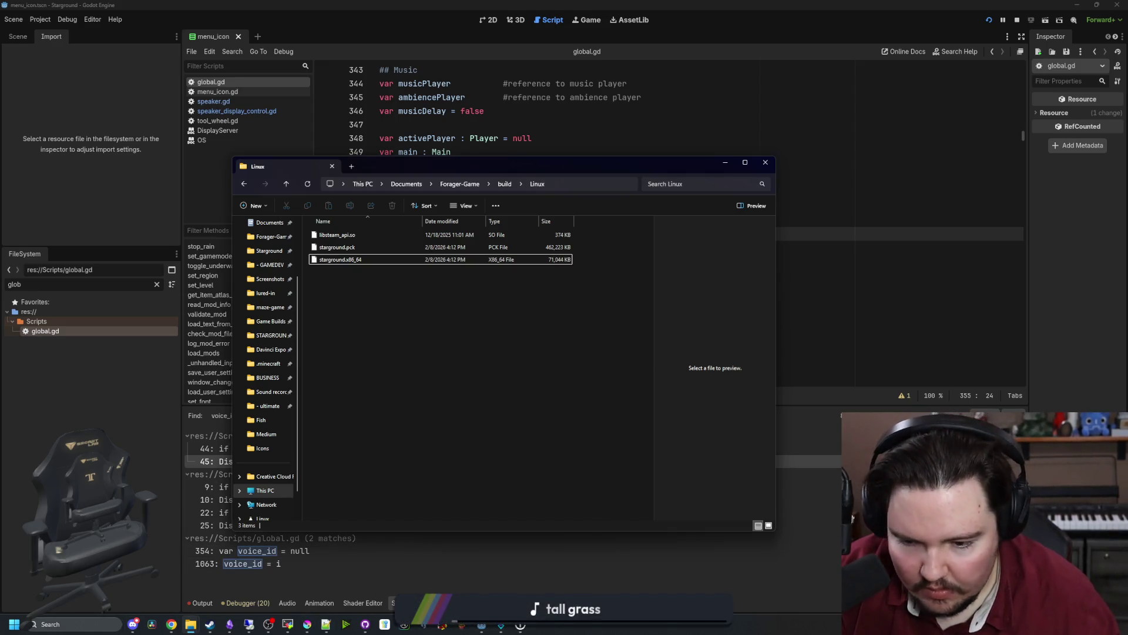
key(super)
text(wsl)
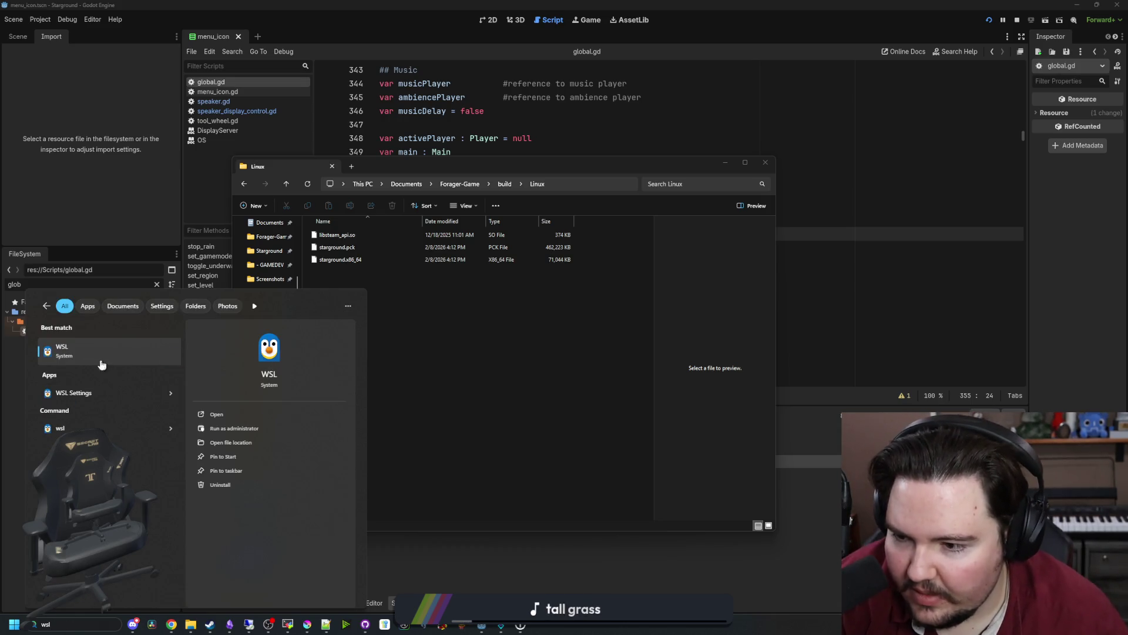
click(75, 360)
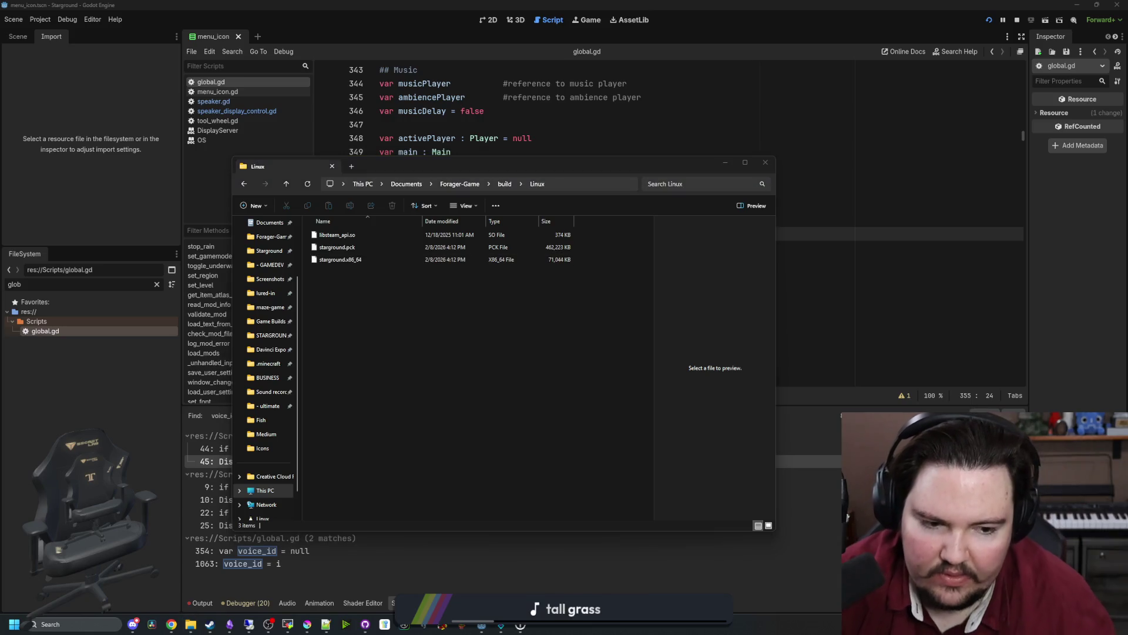
click(541, 463)
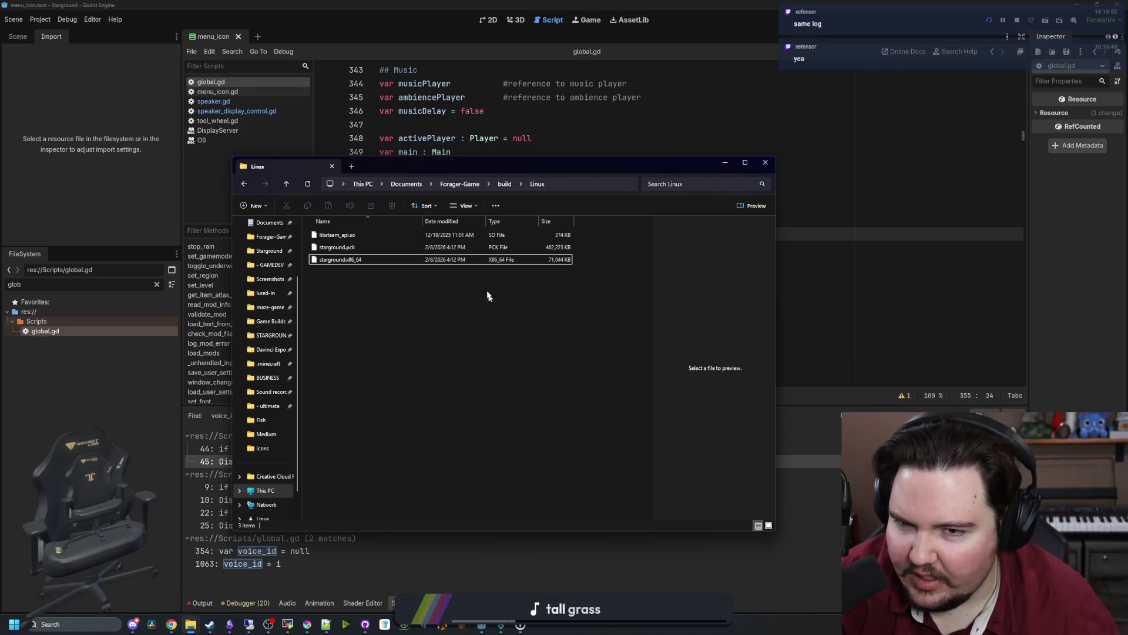
click(536, 53)
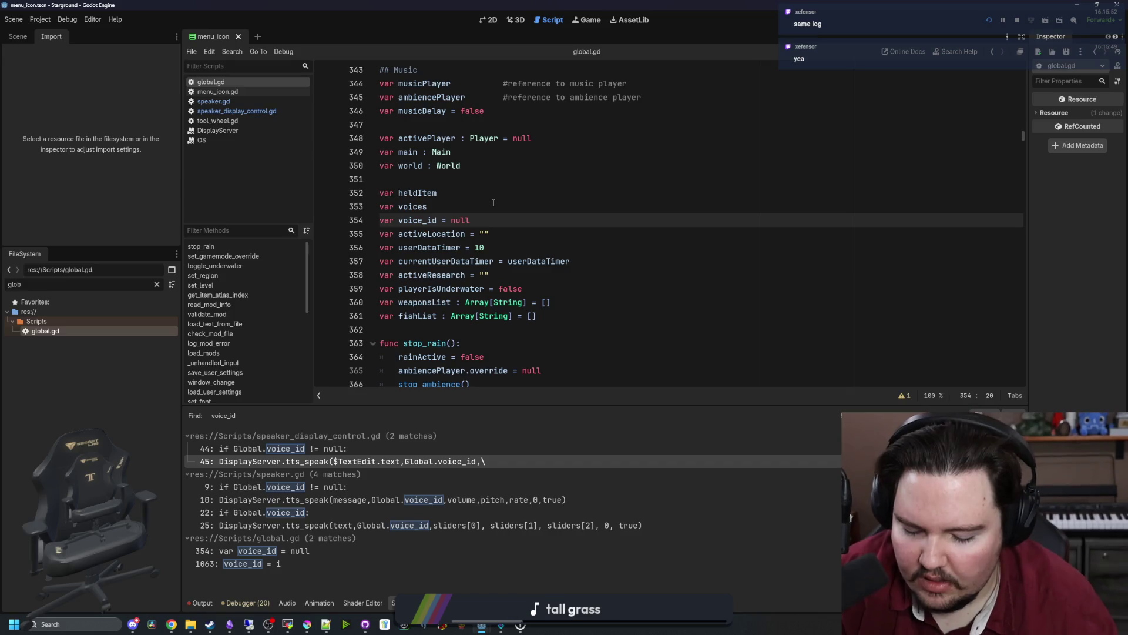
Open the find bar and browse global.gd around the set_gamemode_override function.
key(ctrl+f)
scroll(493, 202, down, 6)
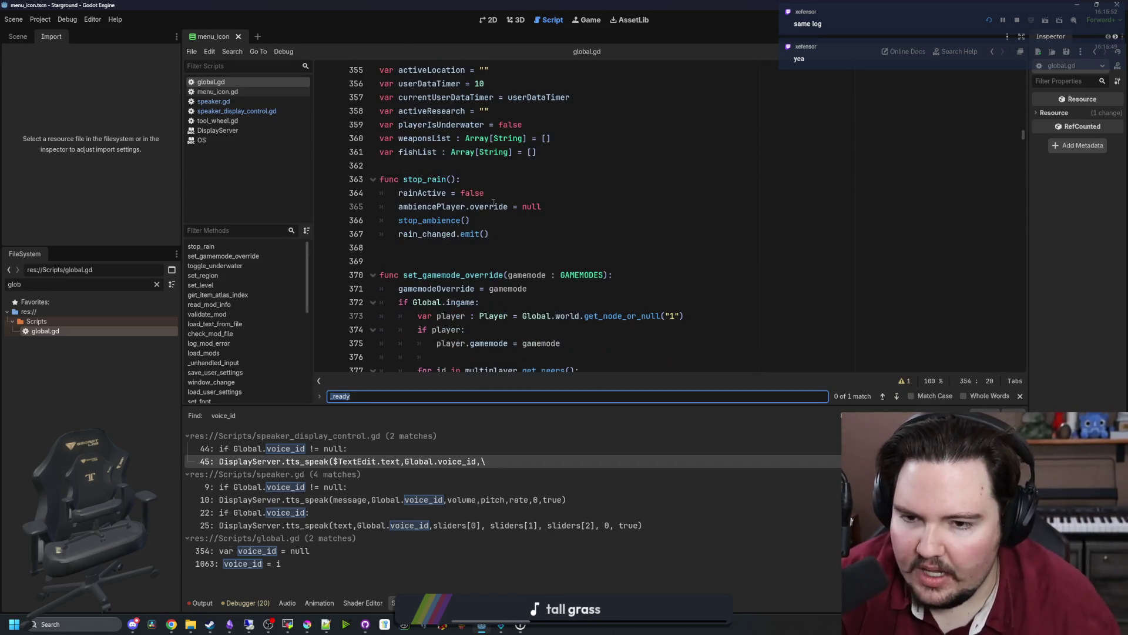
click(589, 194)
mouse_move(589, 194)
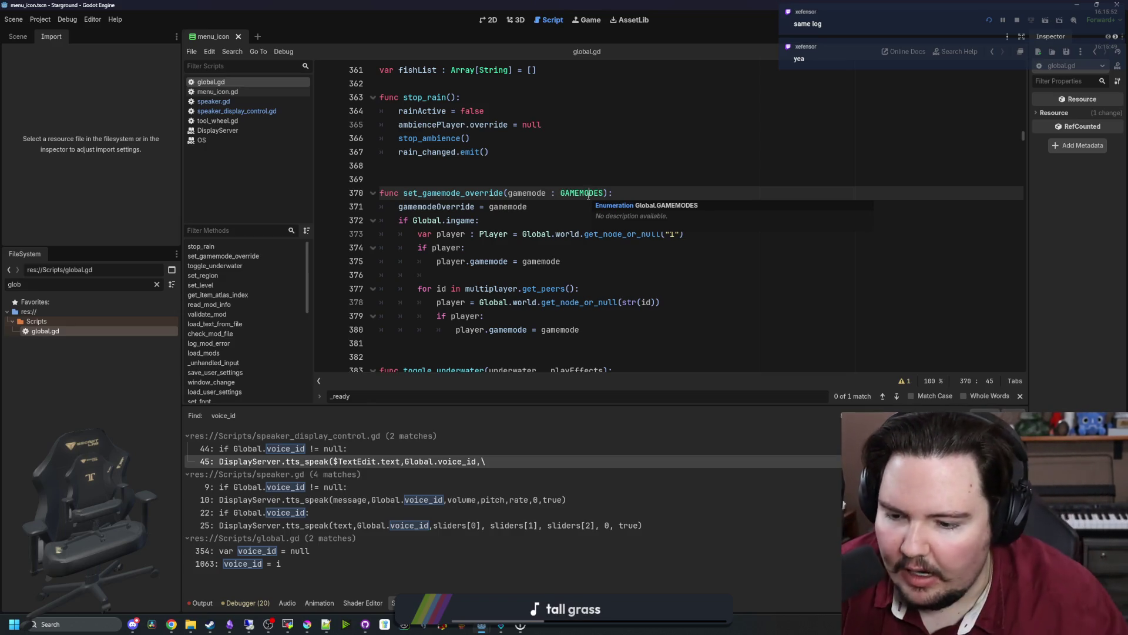
click(446, 166)
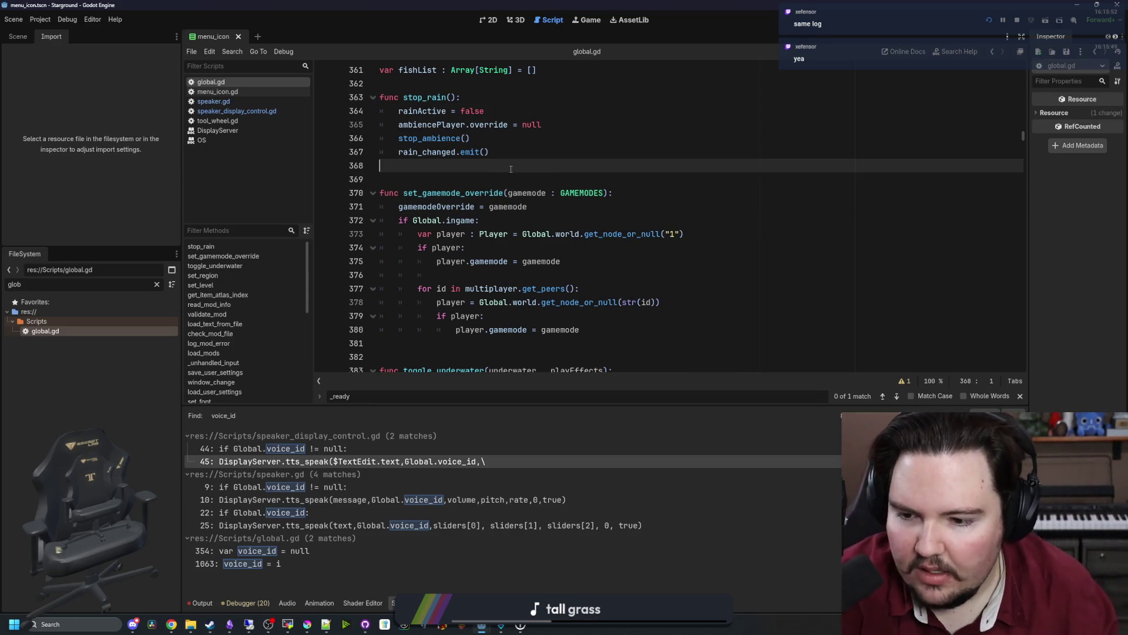
Switch the bottom panel to the Output log and check its 'Running on Windows' line.
click(199, 603)
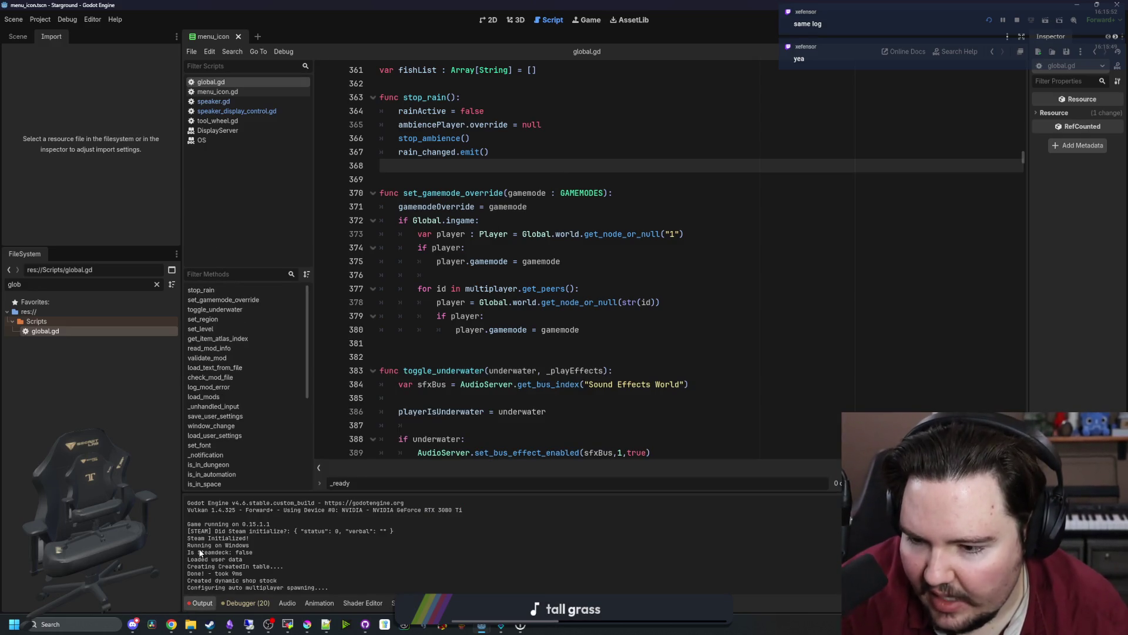
drag(225, 545, 241, 547)
click(247, 547)
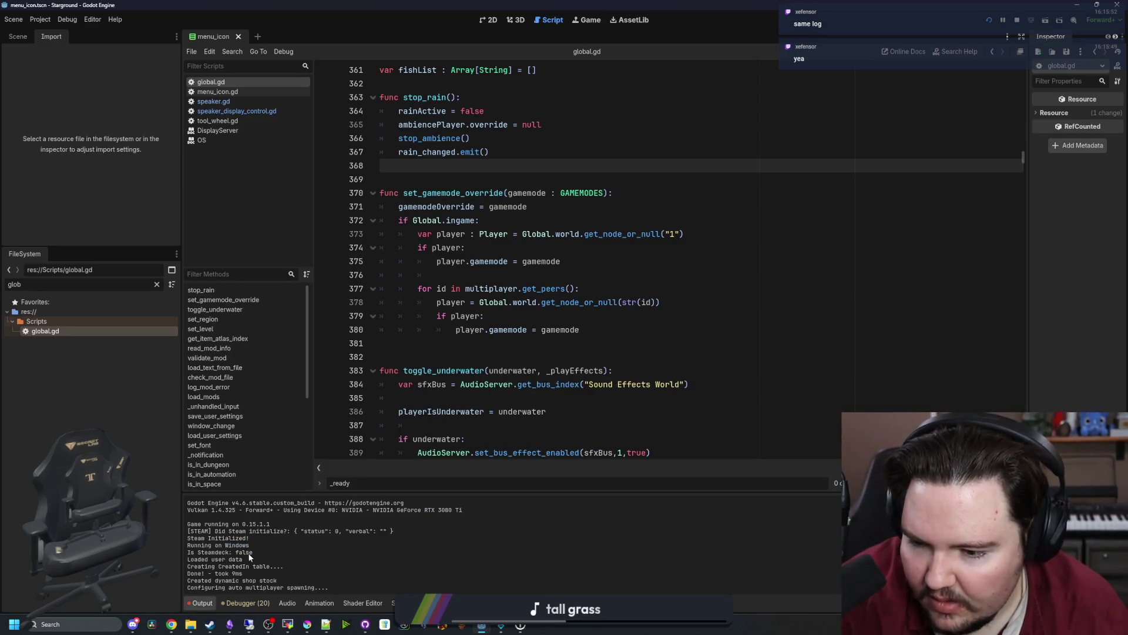
Review global.gd lines 375–386, then refocus the find field to search for _ready.
click(644, 405)
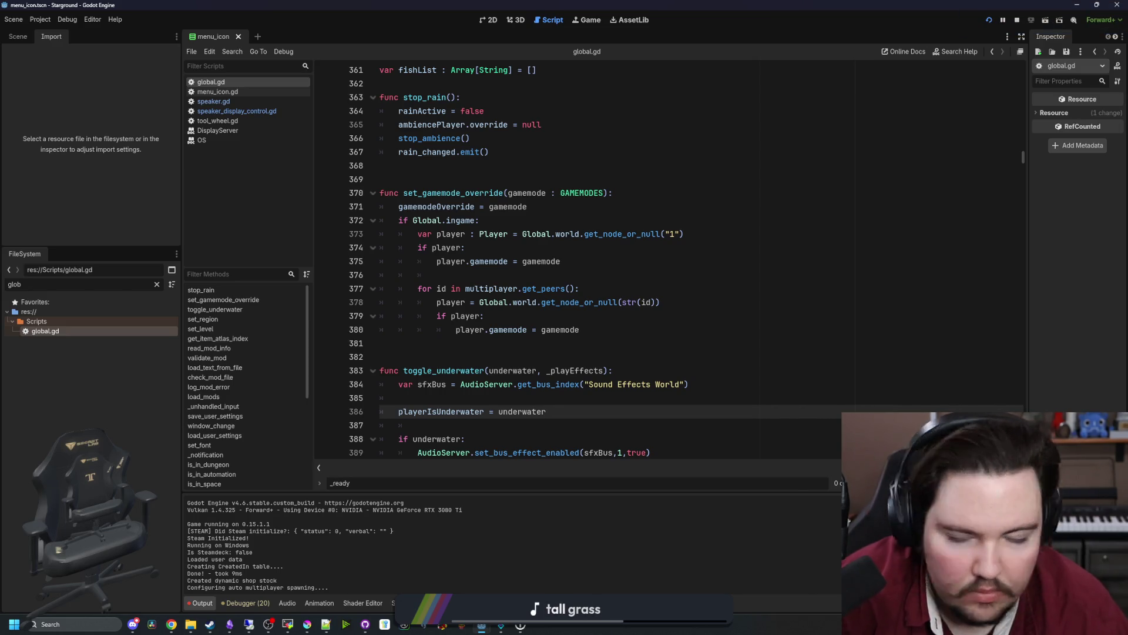
click(642, 265)
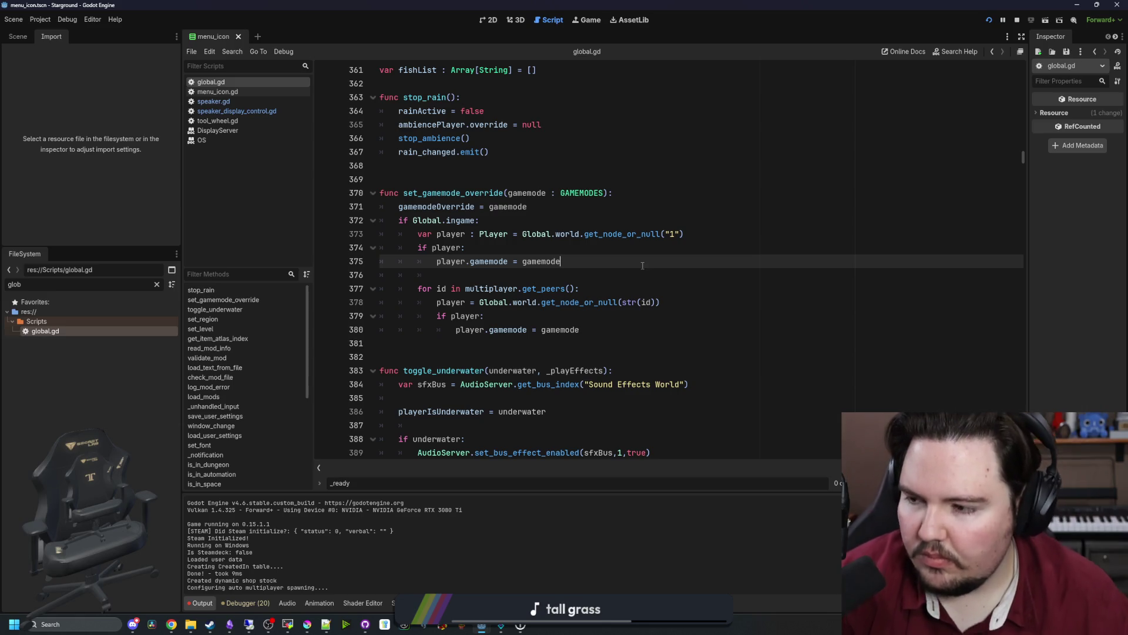
click(446, 348)
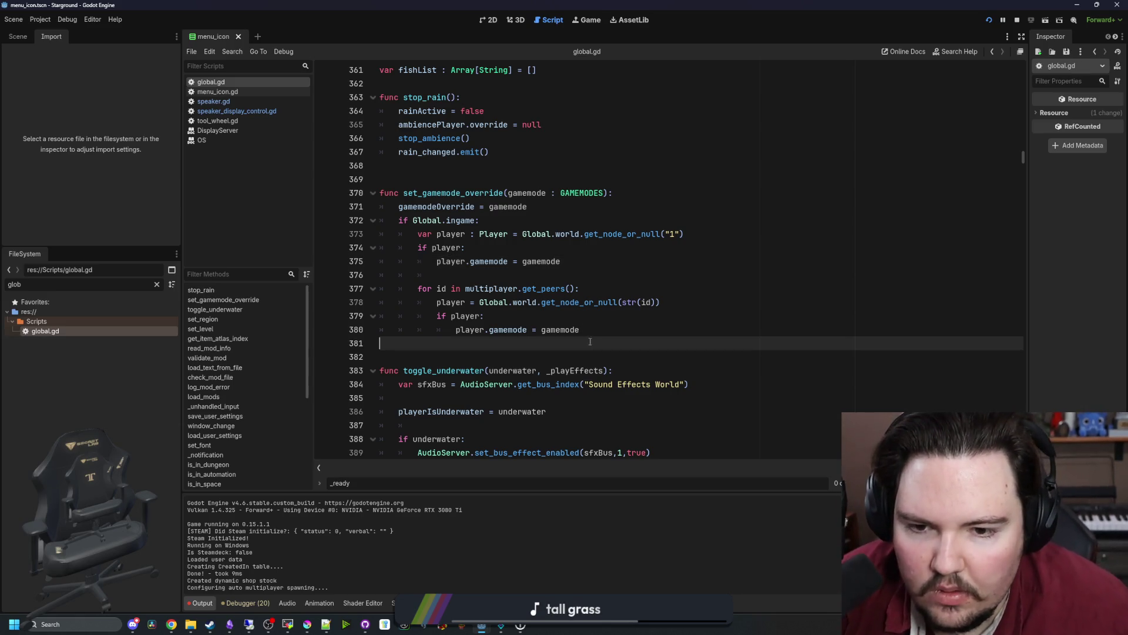
scroll(575, 253, up, 5)
scroll(570, 321, down, 15)
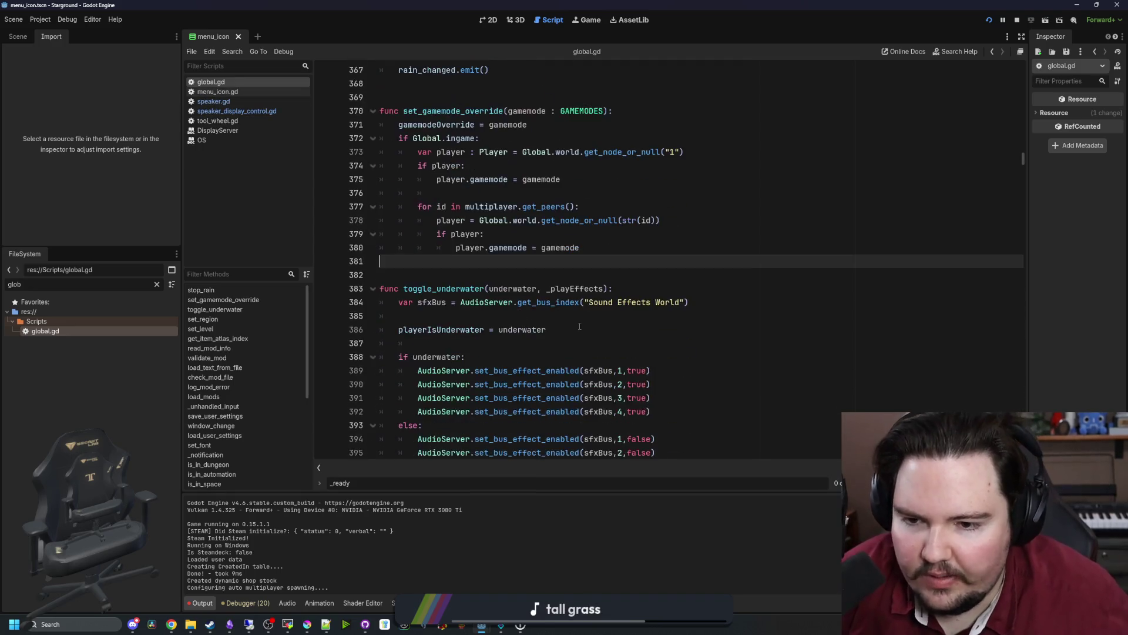
scroll(570, 320, down, 3)
key(ctrl+f)
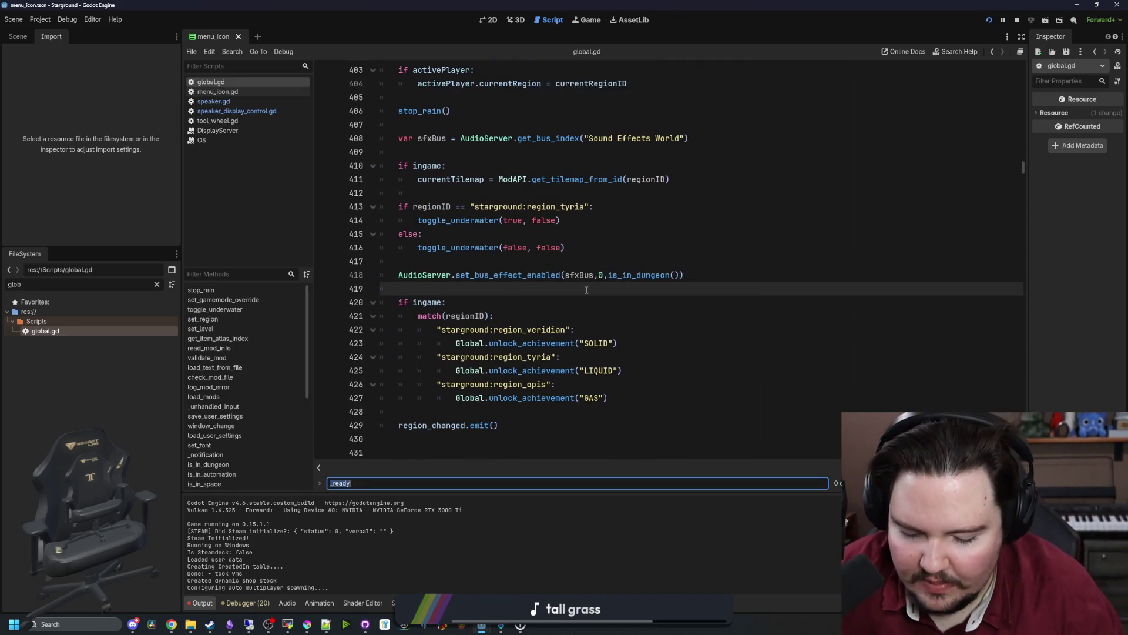
Search for '_READY' to reach func _ready() at line 912 and inspect its OS-name check.
text(_READY)
click(587, 289)
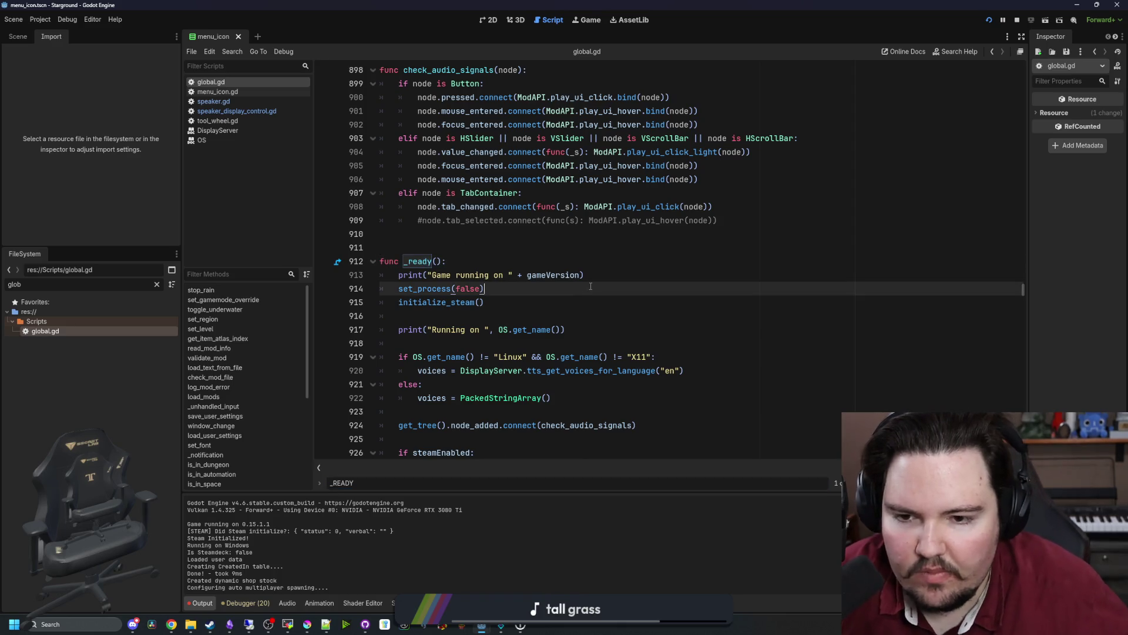
scroll(585, 276, down, 2)
click(512, 263)
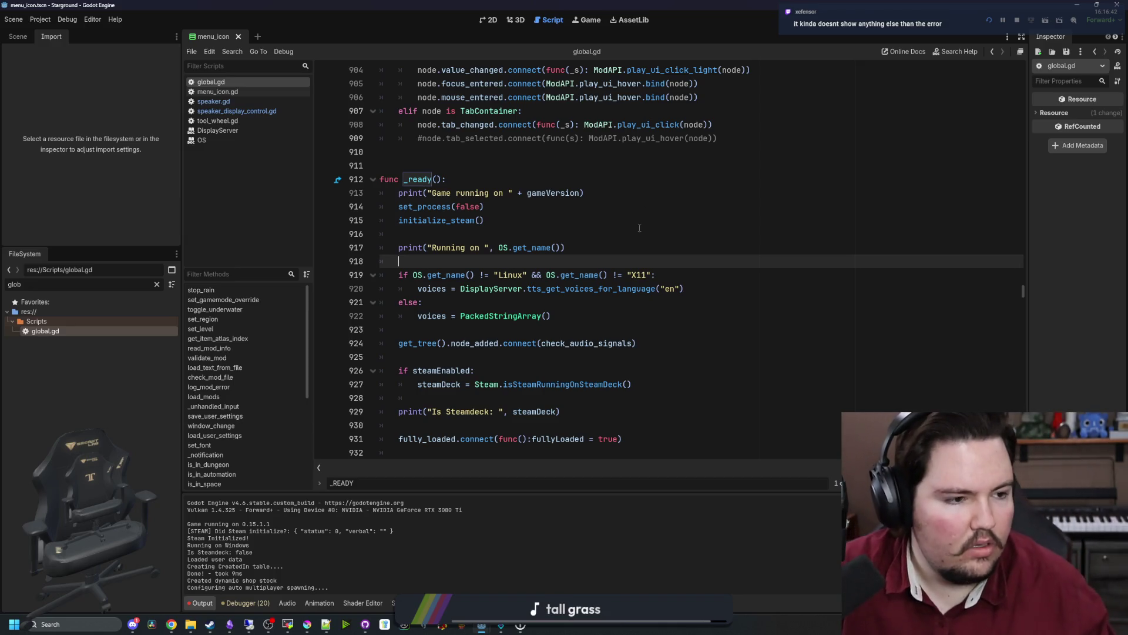
click(40, 20)
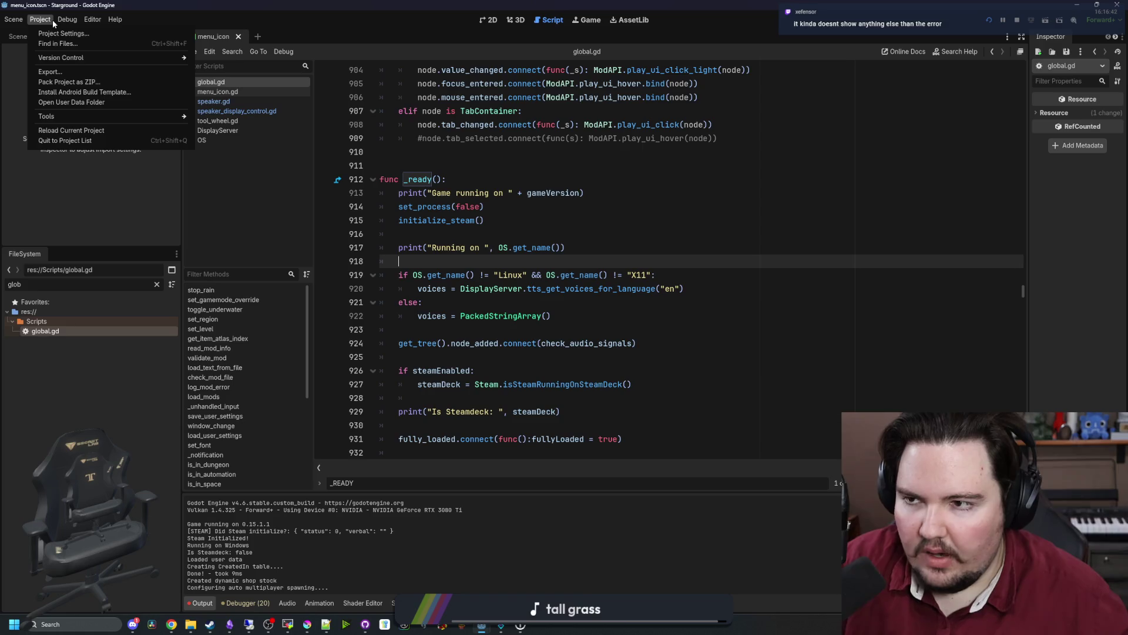
Filter Project Settings for 'tts' and turn off Audio > General Text to Speech.
click(47, 32)
text(tts)
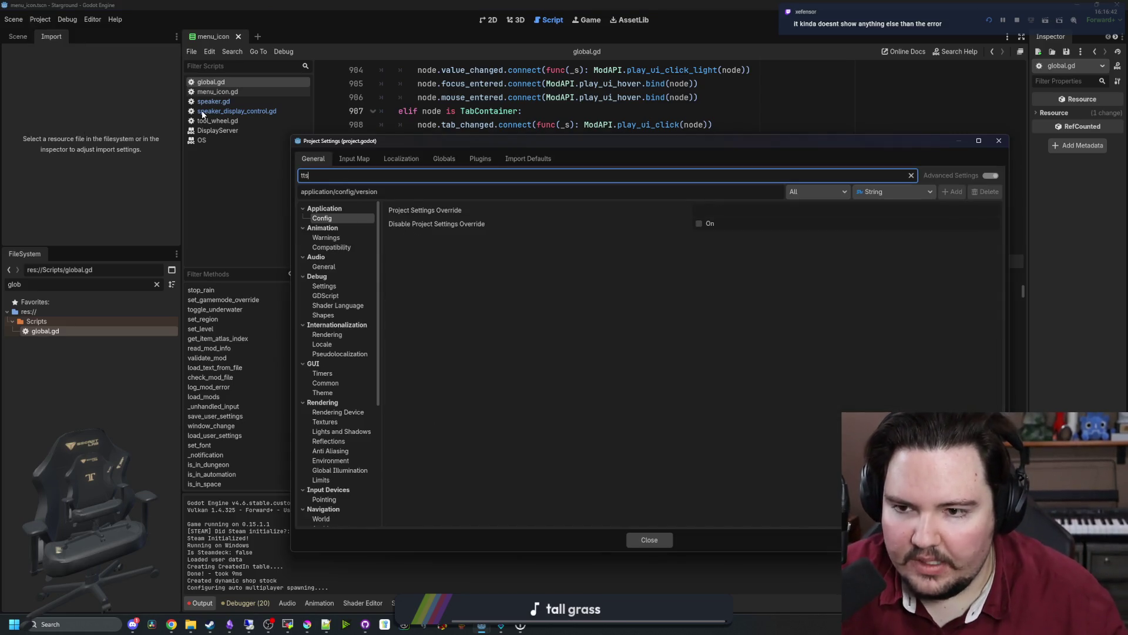
click(332, 268)
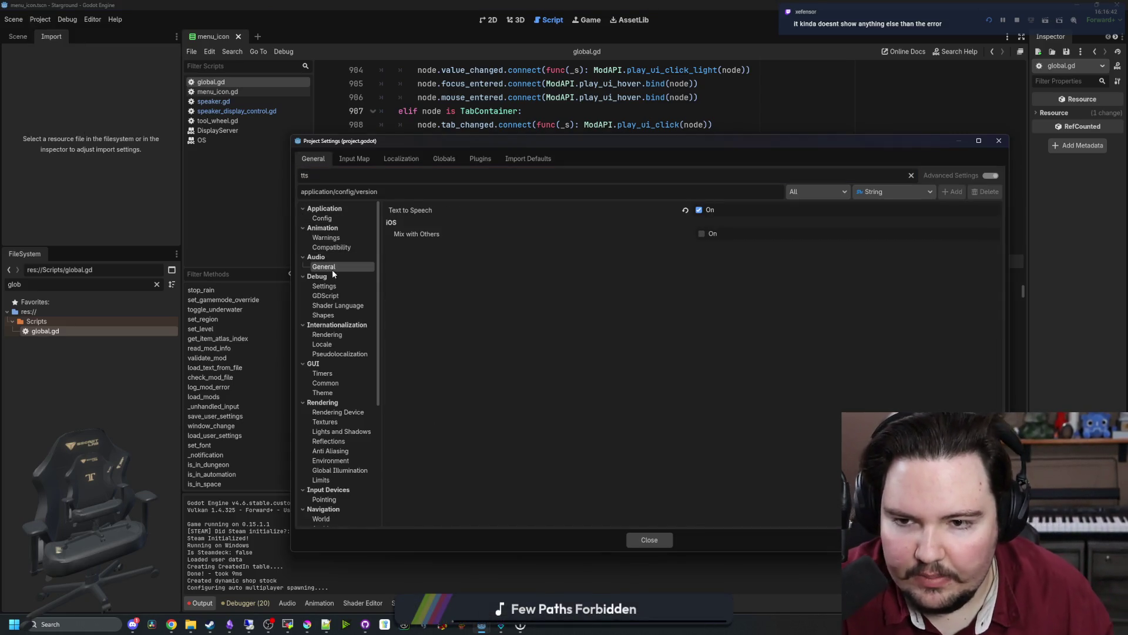
mouse_move(433, 208)
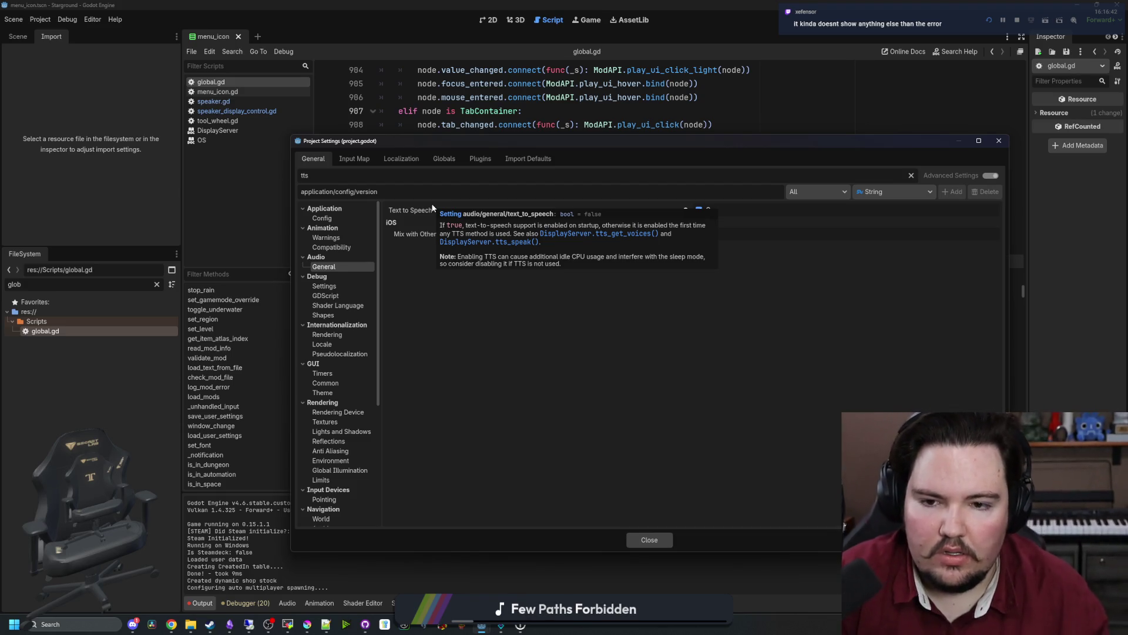
click(709, 211)
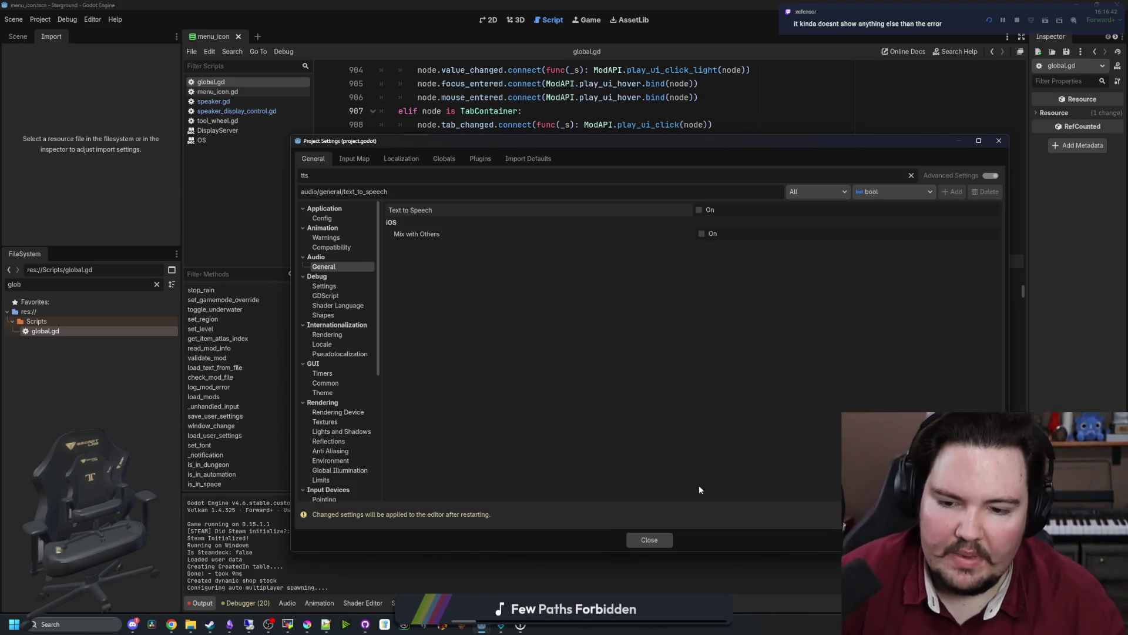
key(Escape)
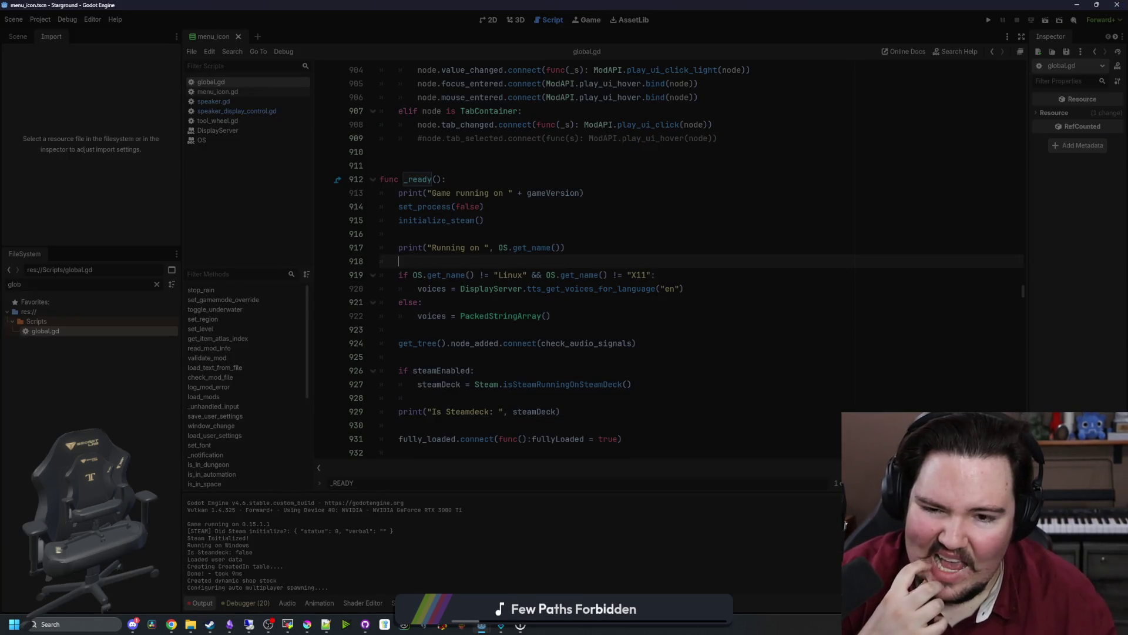
Run the game with F5 to test the change, then save with Ctrl+S.
key(F5)
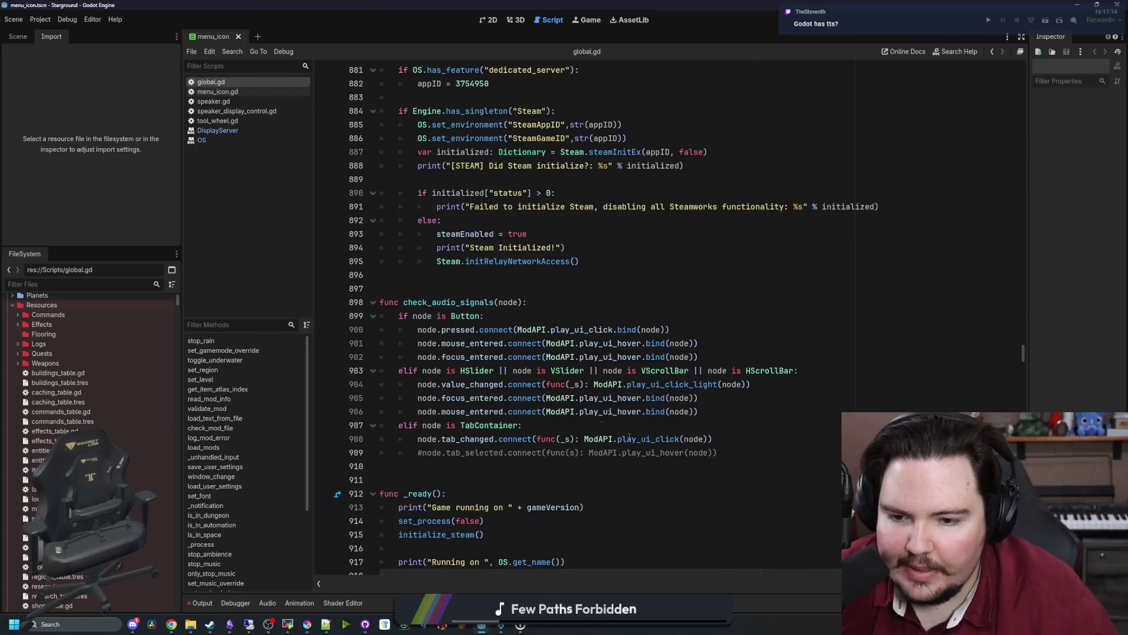
click(465, 474)
key(ctrl+s)
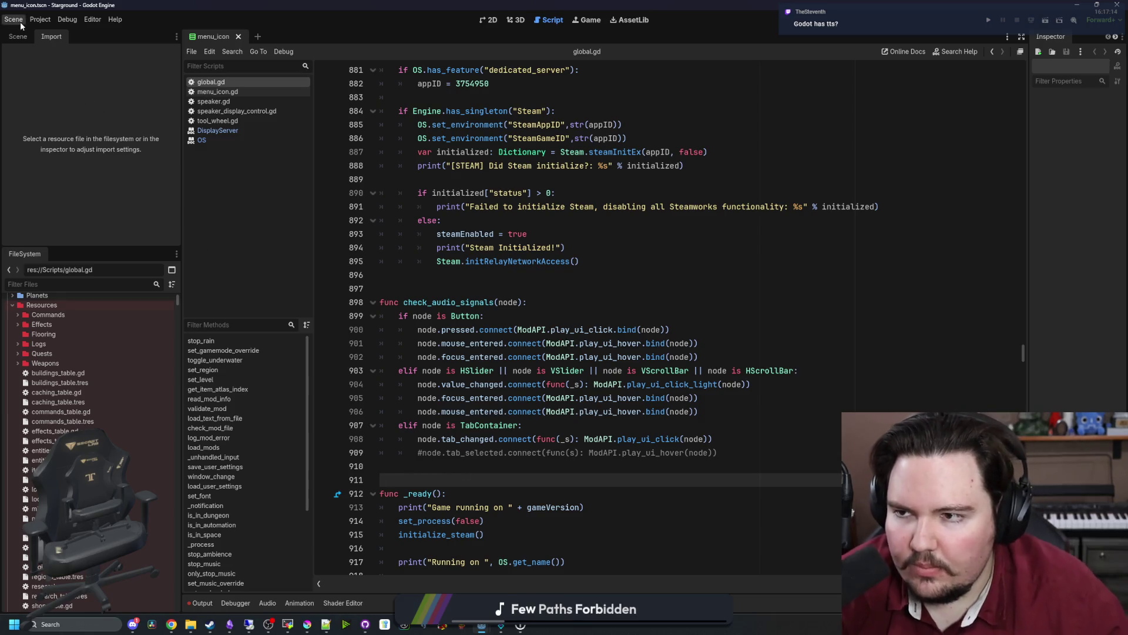
Open the Export dialog from the Project menu, showing the Linux Server preset.
click(40, 20)
mouse_move(83, 114)
click(73, 69)
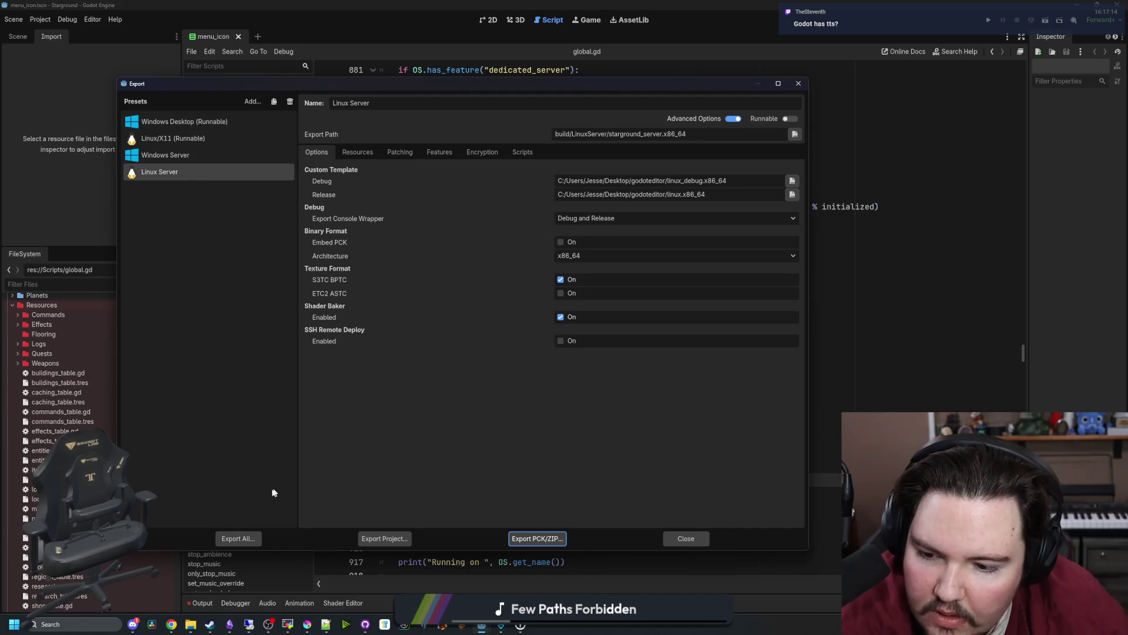
Review the Linux Server and Windows Server presets, then Export All as a release build.
click(361, 153)
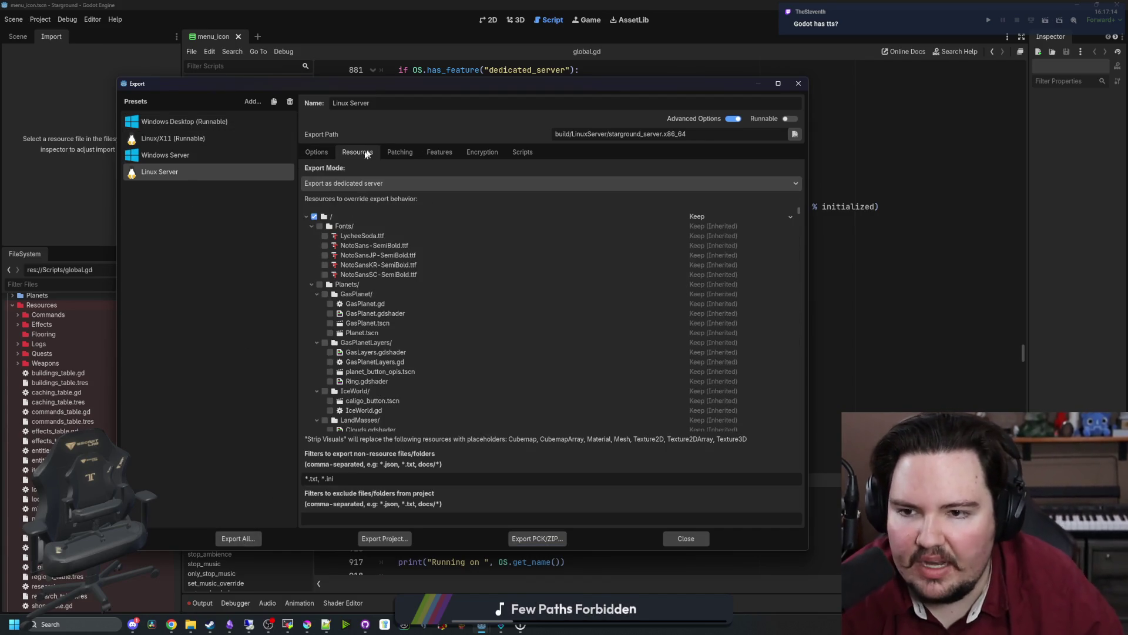
click(322, 156)
click(208, 154)
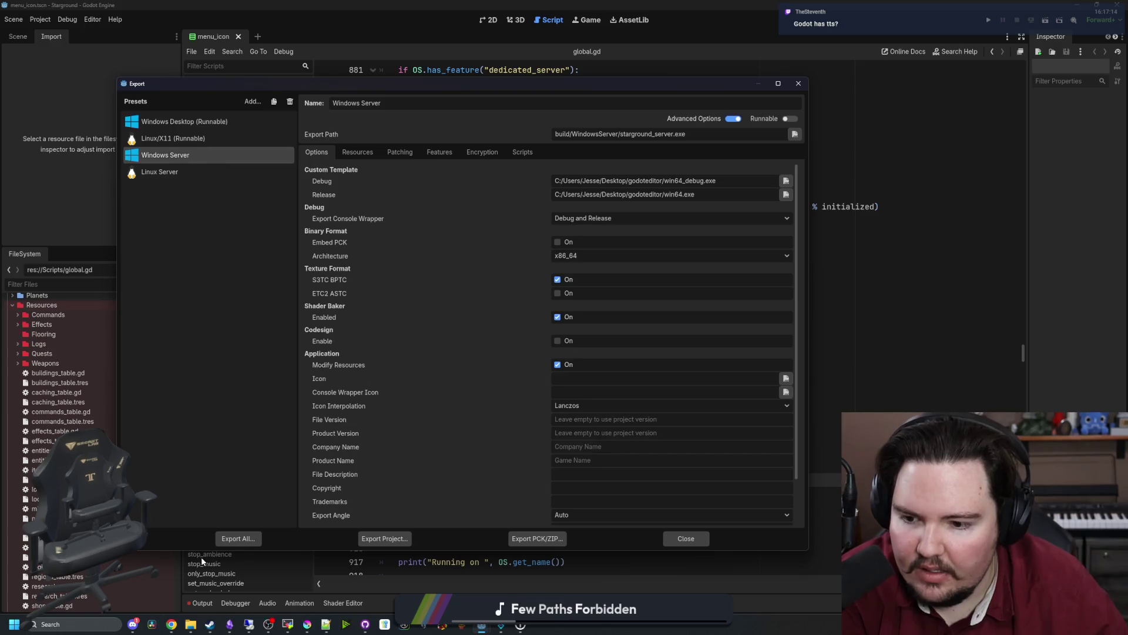
click(238, 539)
click(610, 325)
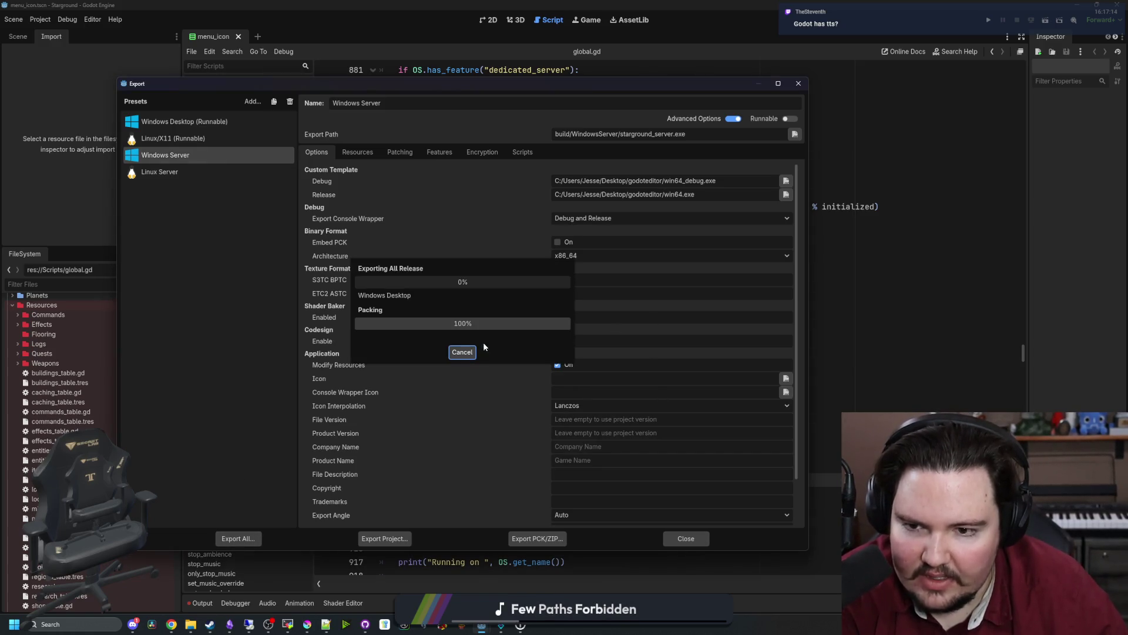
Search Windows for 'cmd' and launch Command Prompt as administrator.
mouse_move(193, 626)
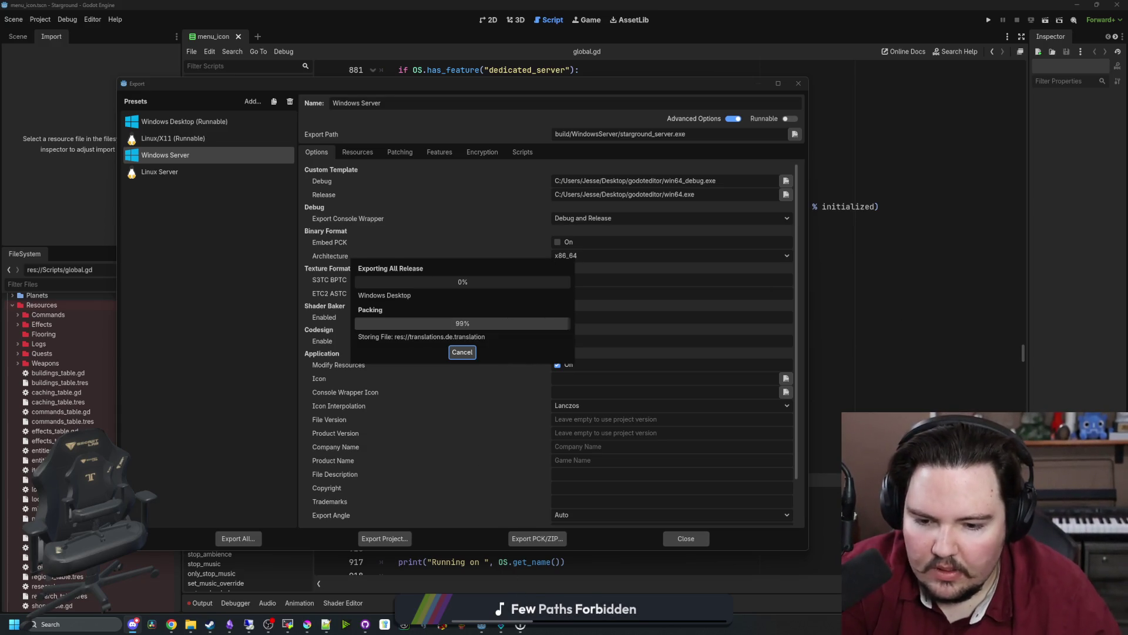
click(96, 622)
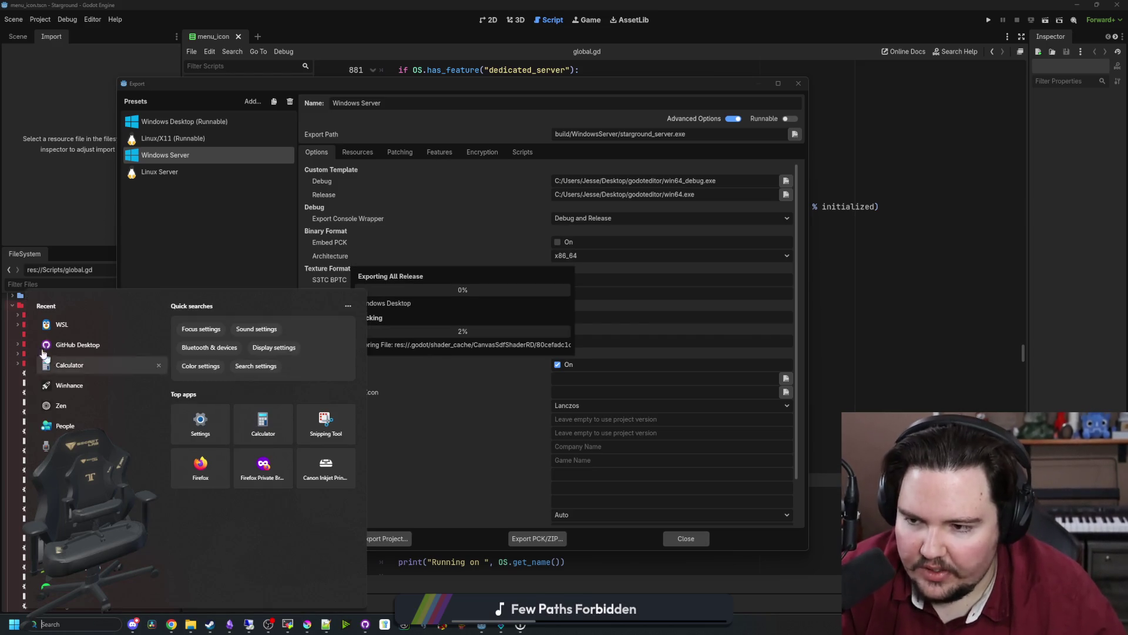
key(Escape)
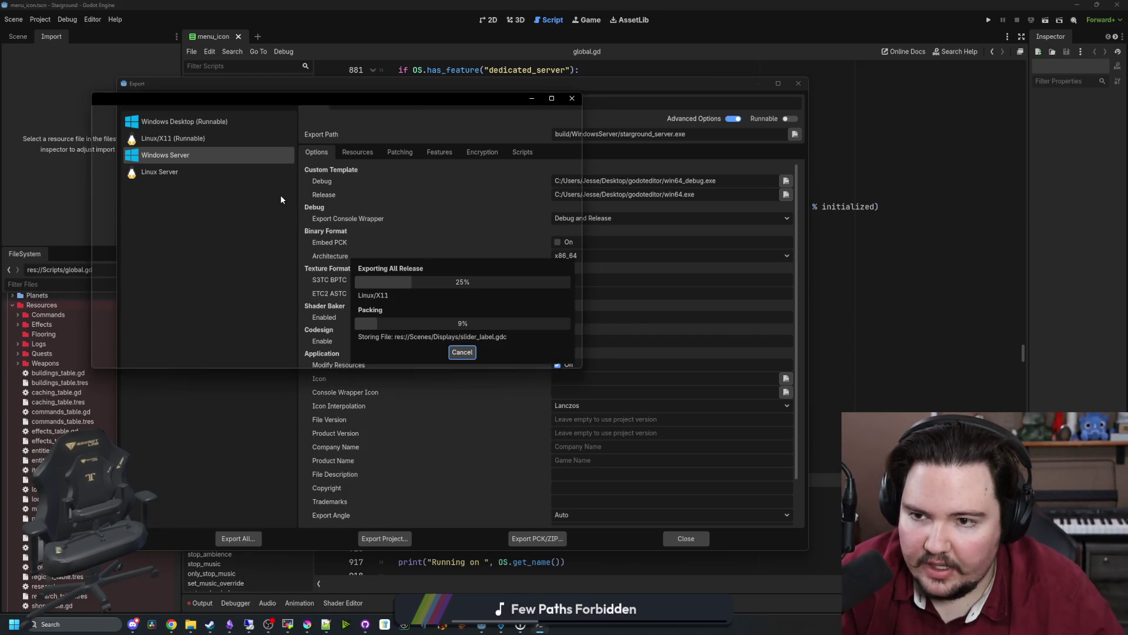
click(90, 622)
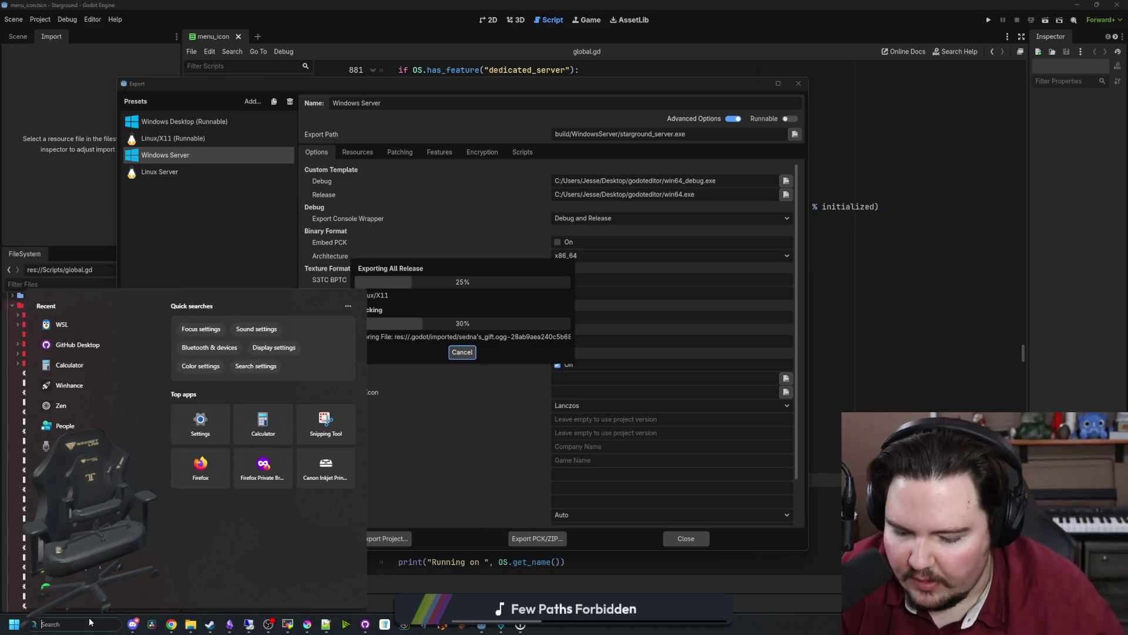
text(cmd)
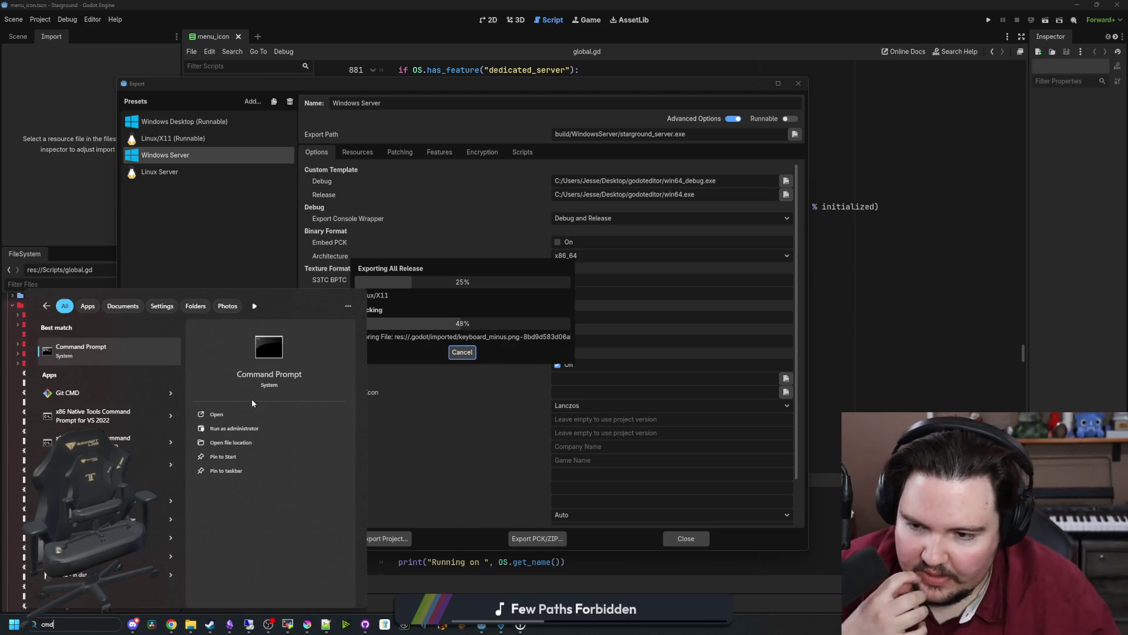
click(241, 427)
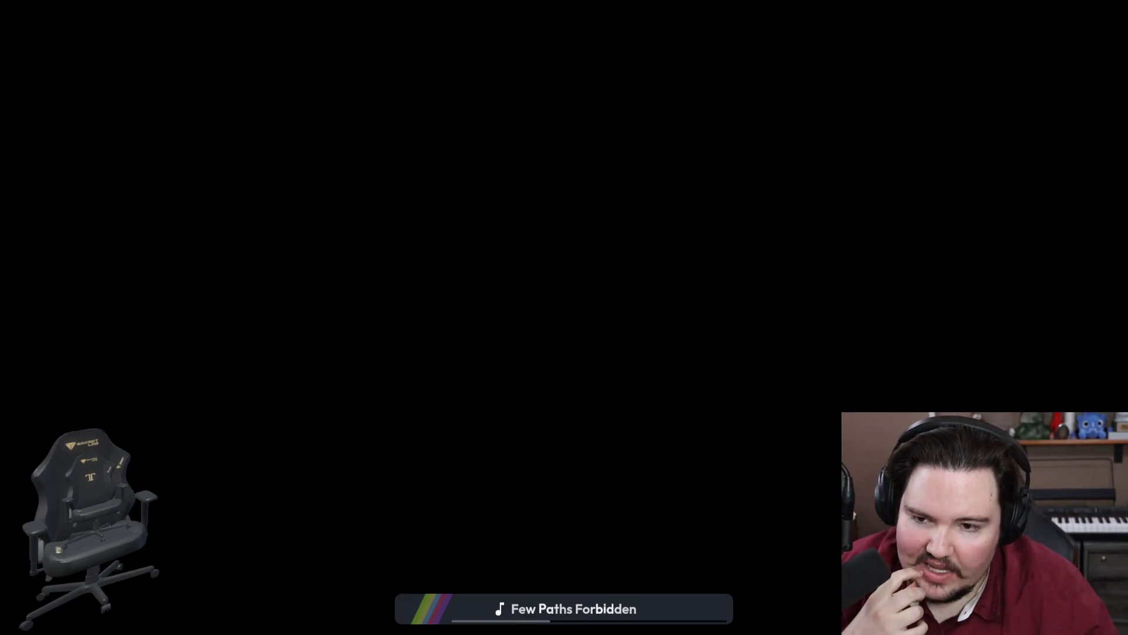
Approve the admin prompt and list the WSL distributions available online.
key(alt+y)
text(wsl)
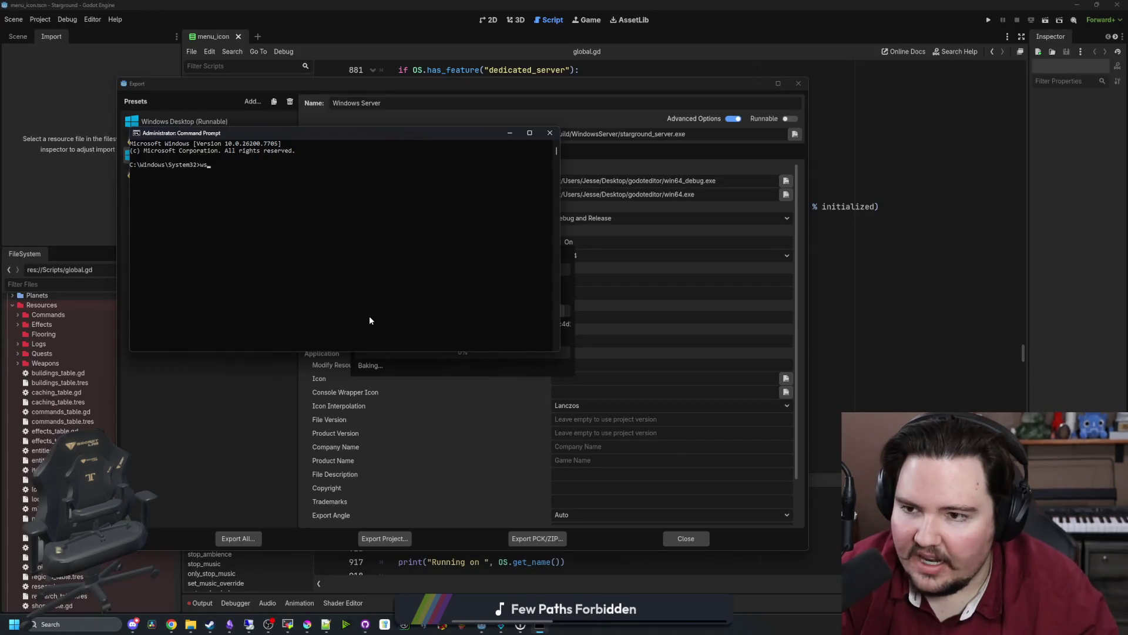
key(Return)
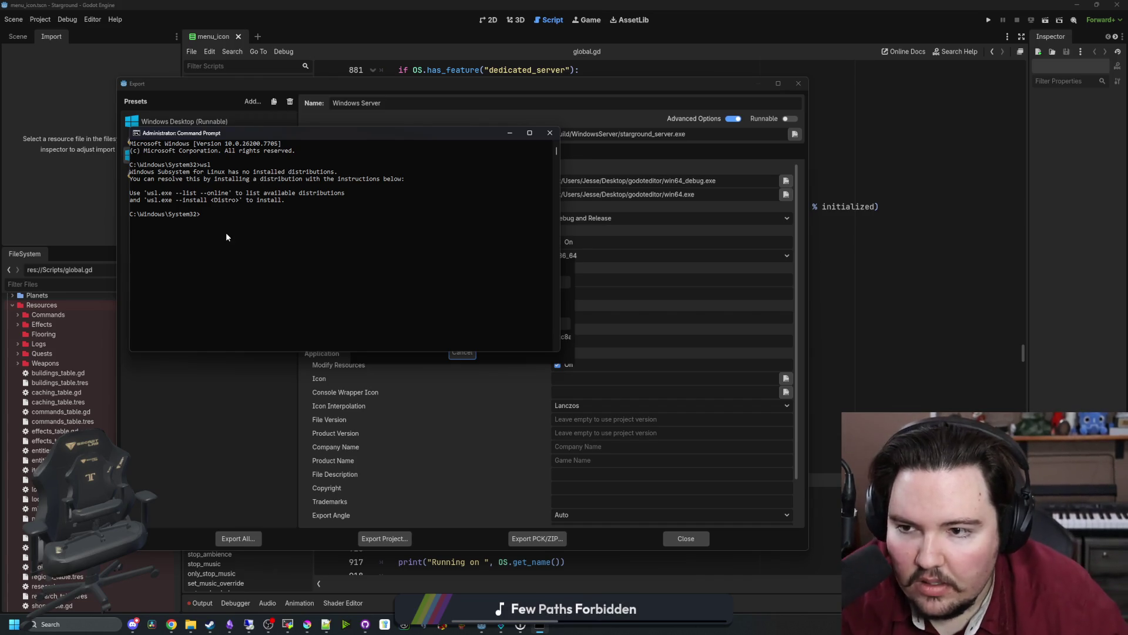
click(241, 213)
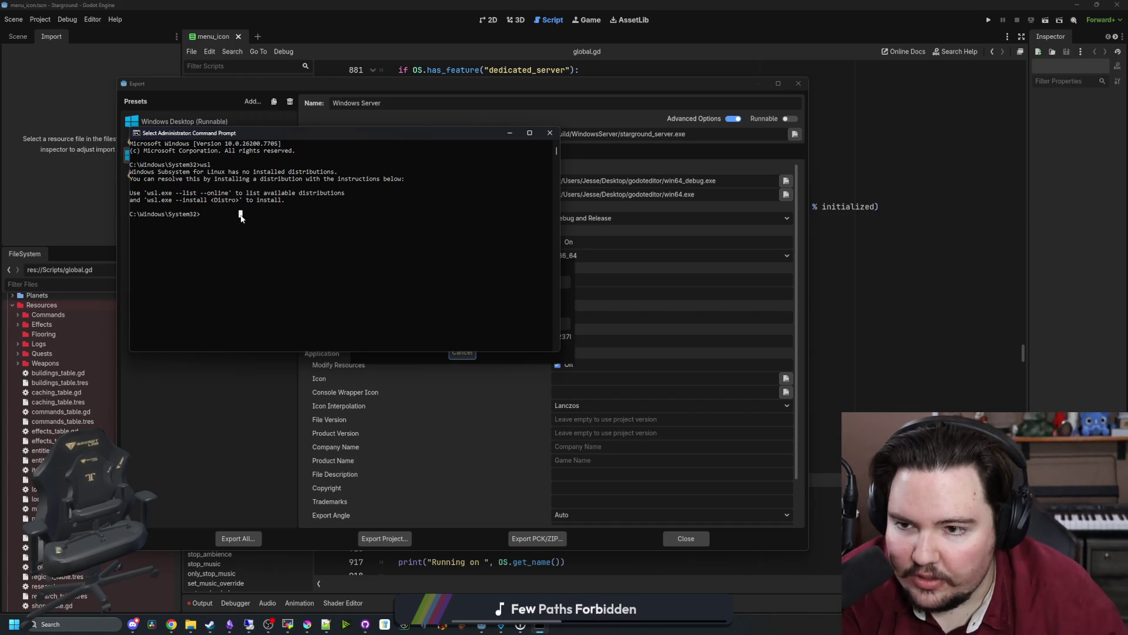
drag(241, 218, 239, 225)
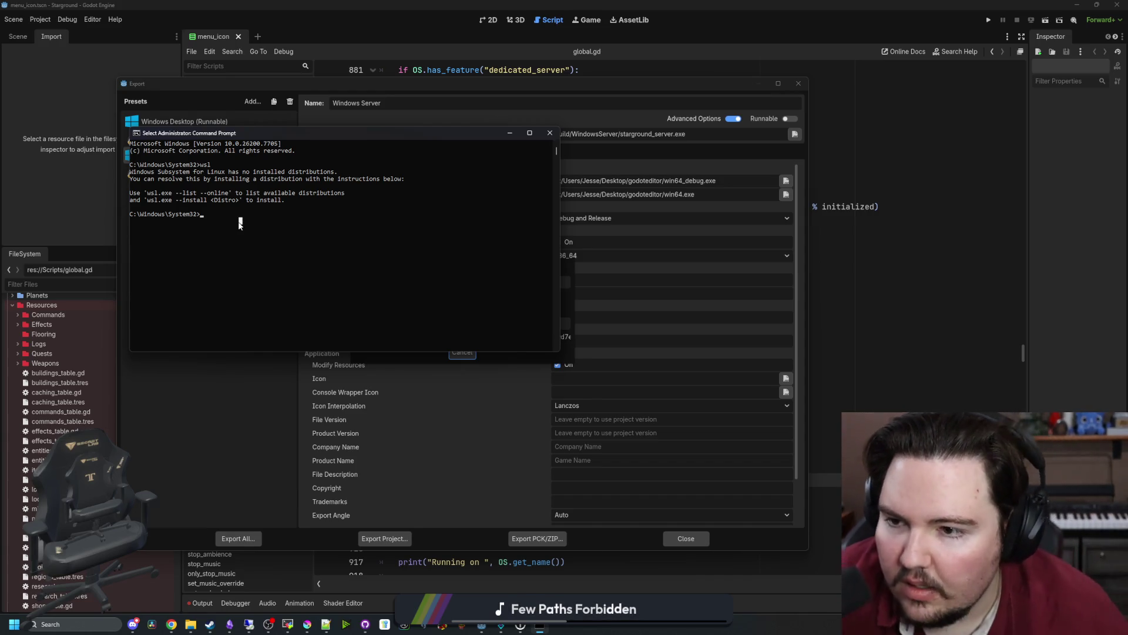
text(wsl.exe --list --)
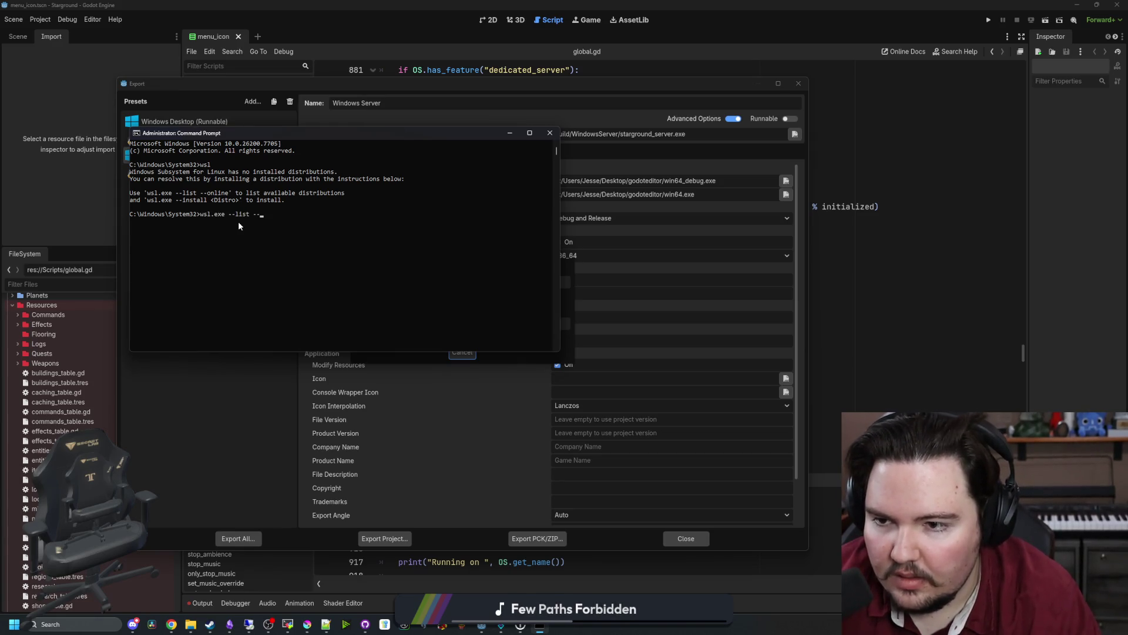
text(online)
key(Return)
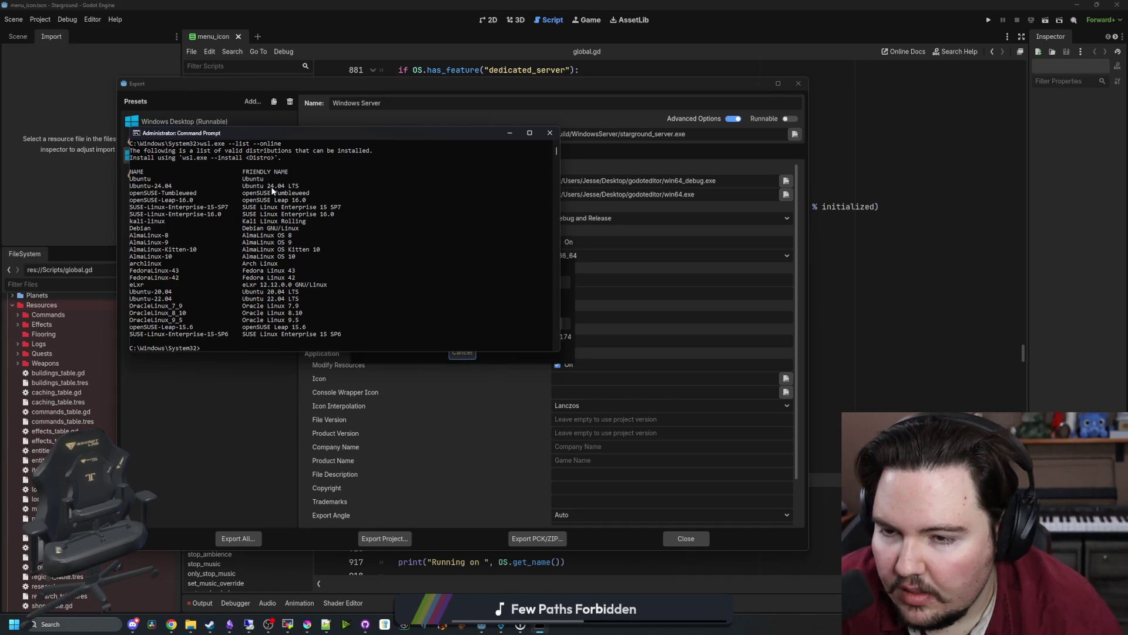
scroll(234, 255, up, 4)
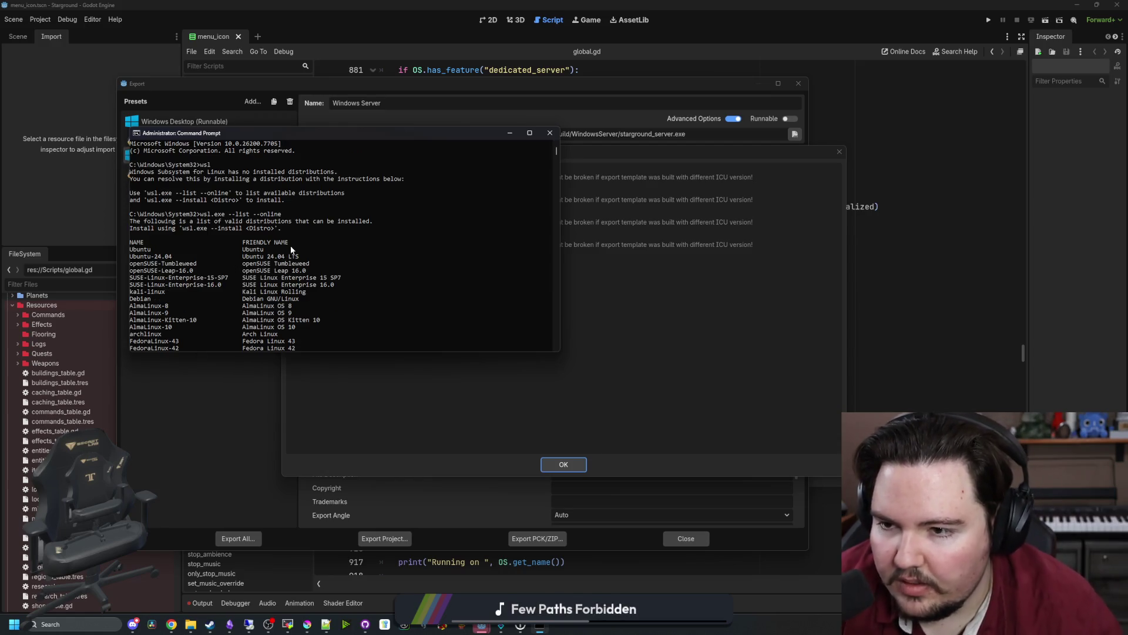
Install Ubuntu with 'wsl.exe --install Ubuntu', note the reboot notice, and close the console.
text(wsl.exe)
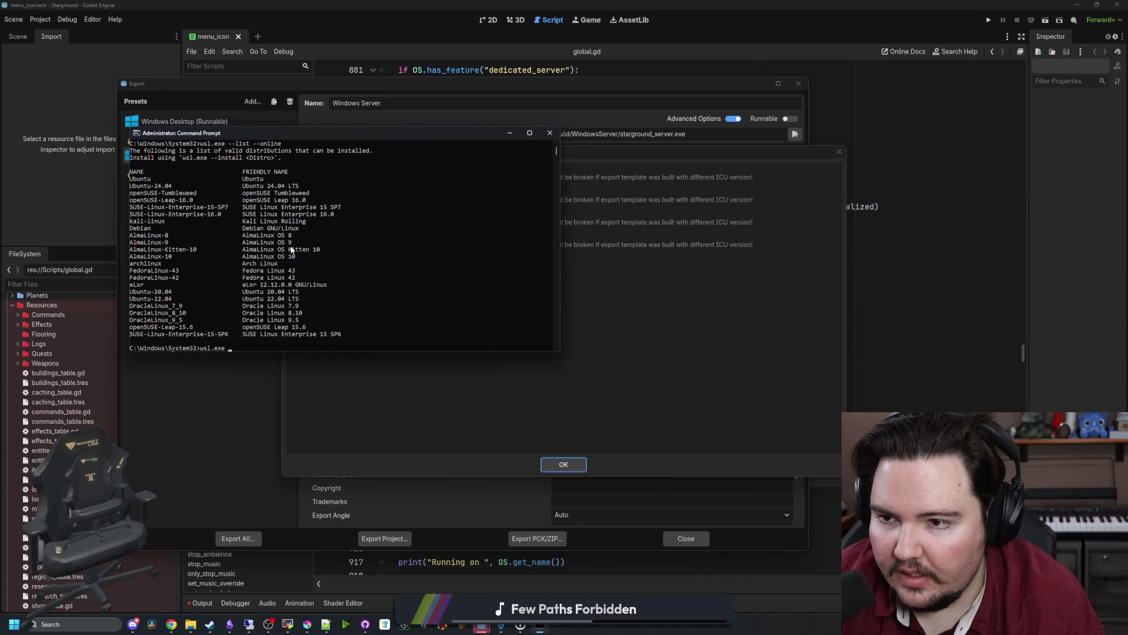
text(--)
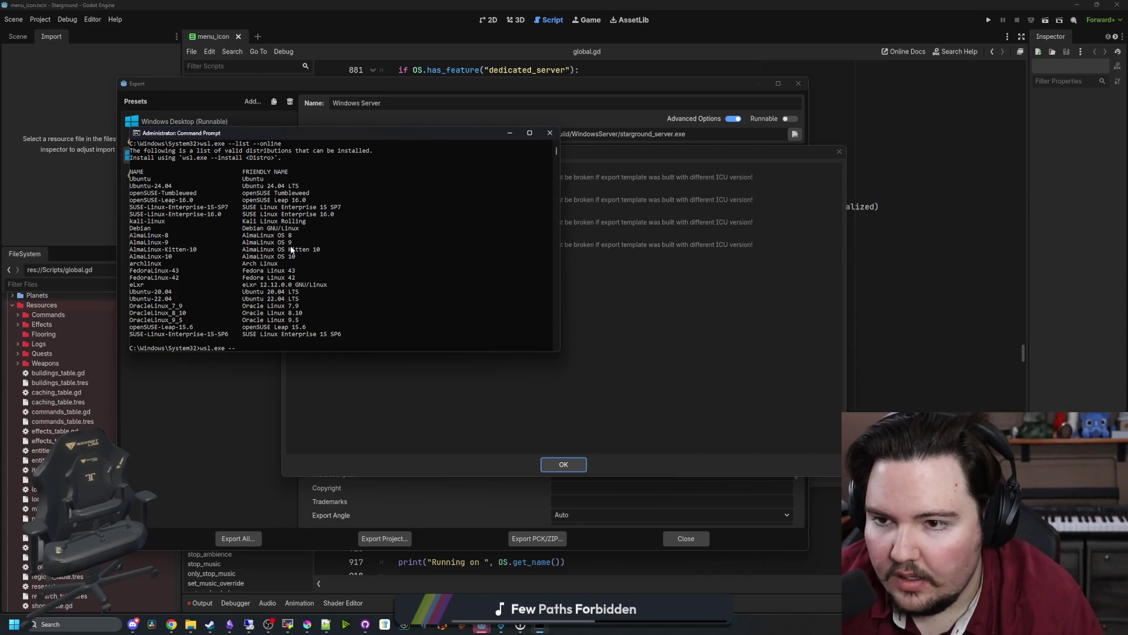
text(iu)
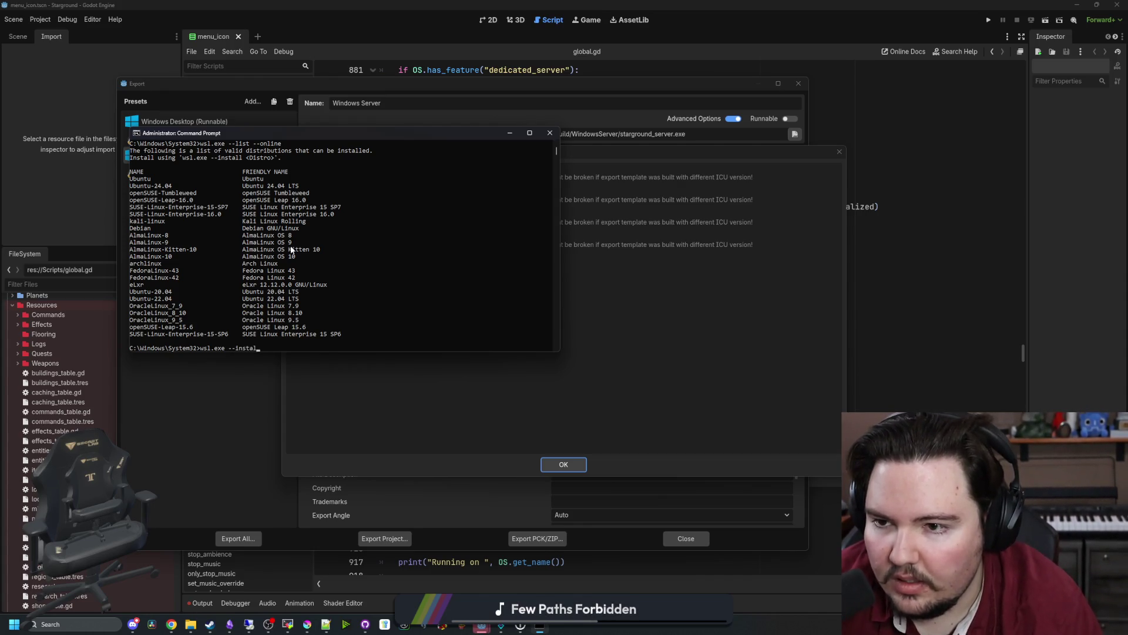
text(l Ubuntu)
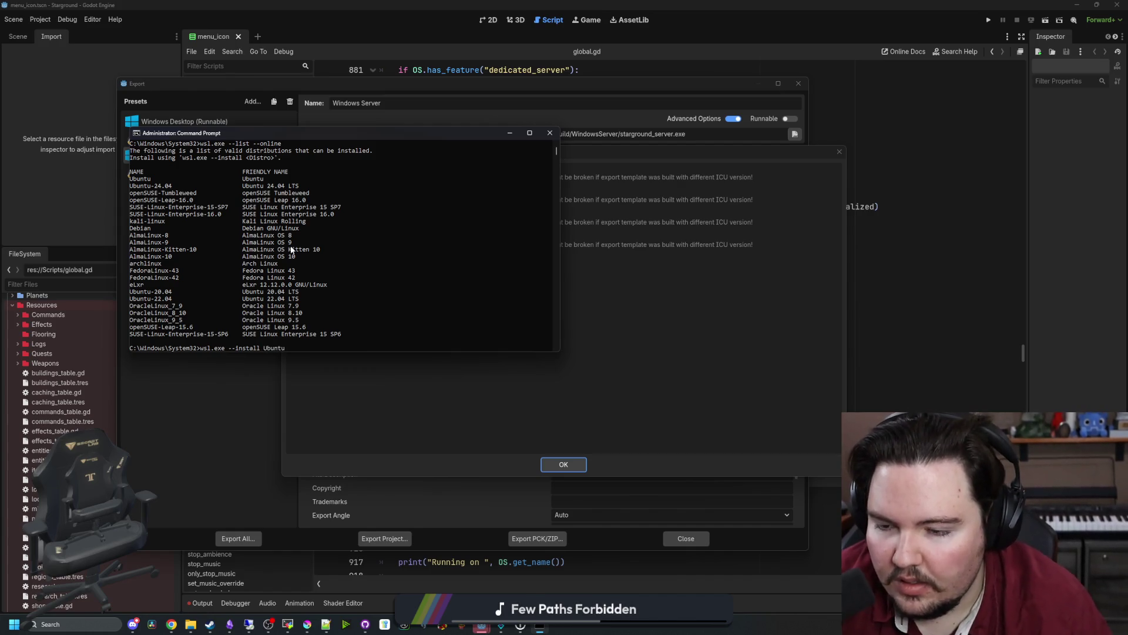
key(Return)
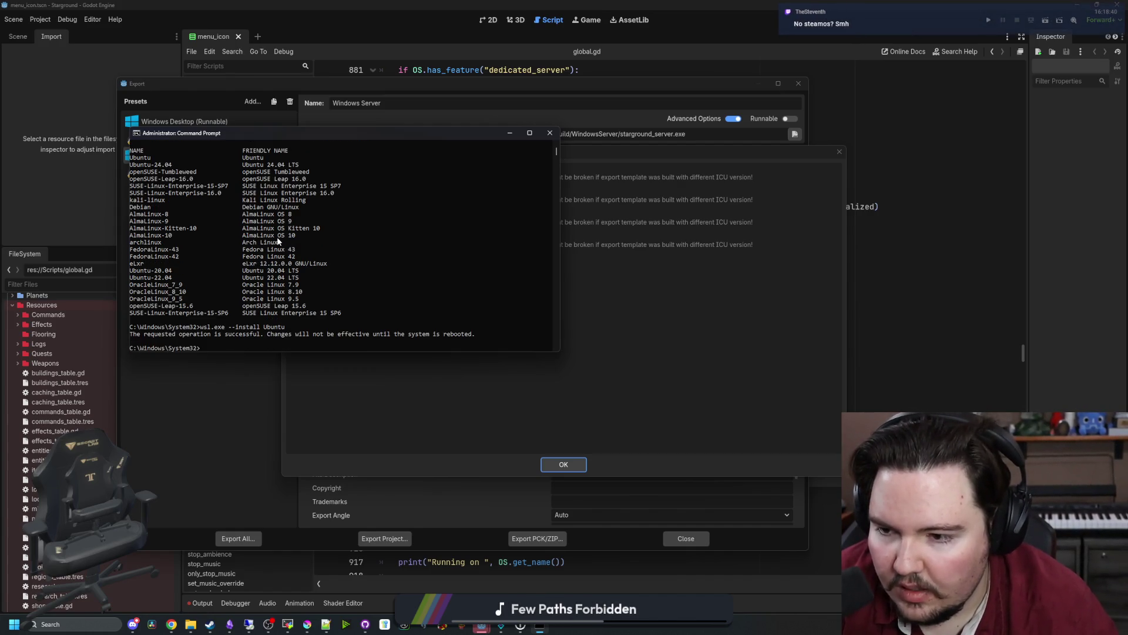
mouse_move(312, 334)
mouse_down()
mouse_move(177, 344)
mouse_move(489, 334)
mouse_up()
click(490, 334)
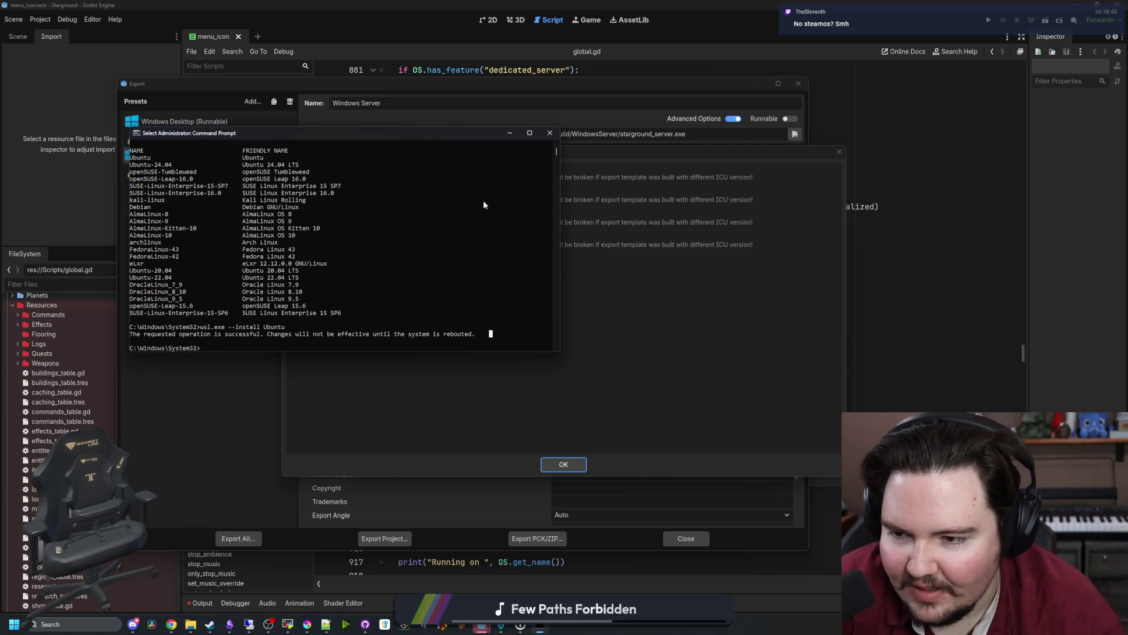
click(549, 136)
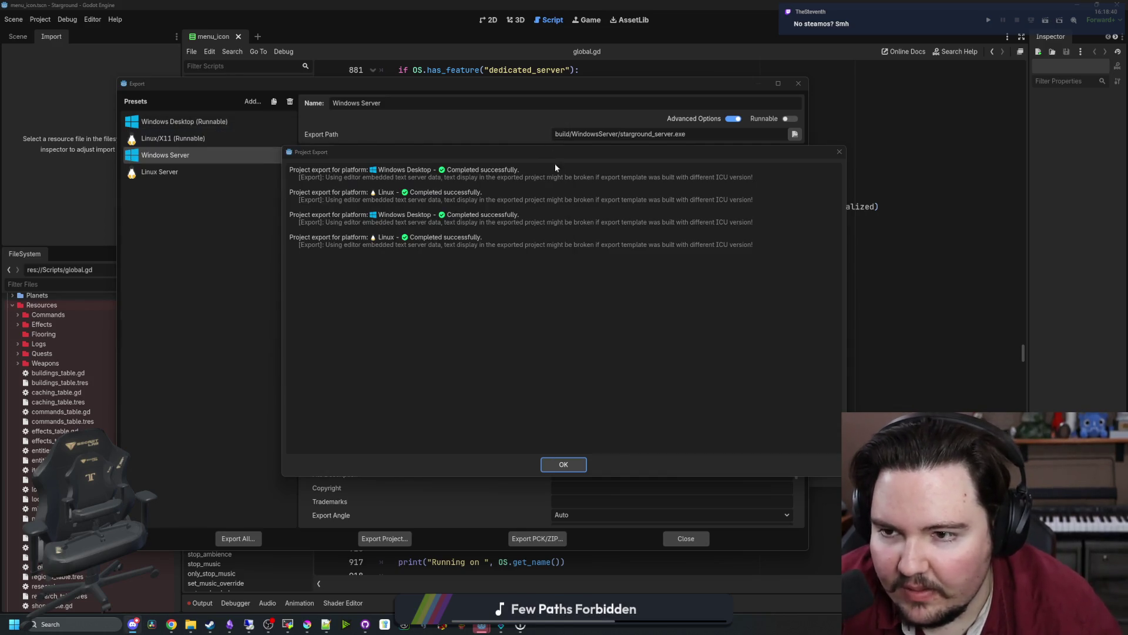
Close Godot's export dialogs, then refresh the Linux build folder and select starground.pck.
click(563, 463)
click(682, 539)
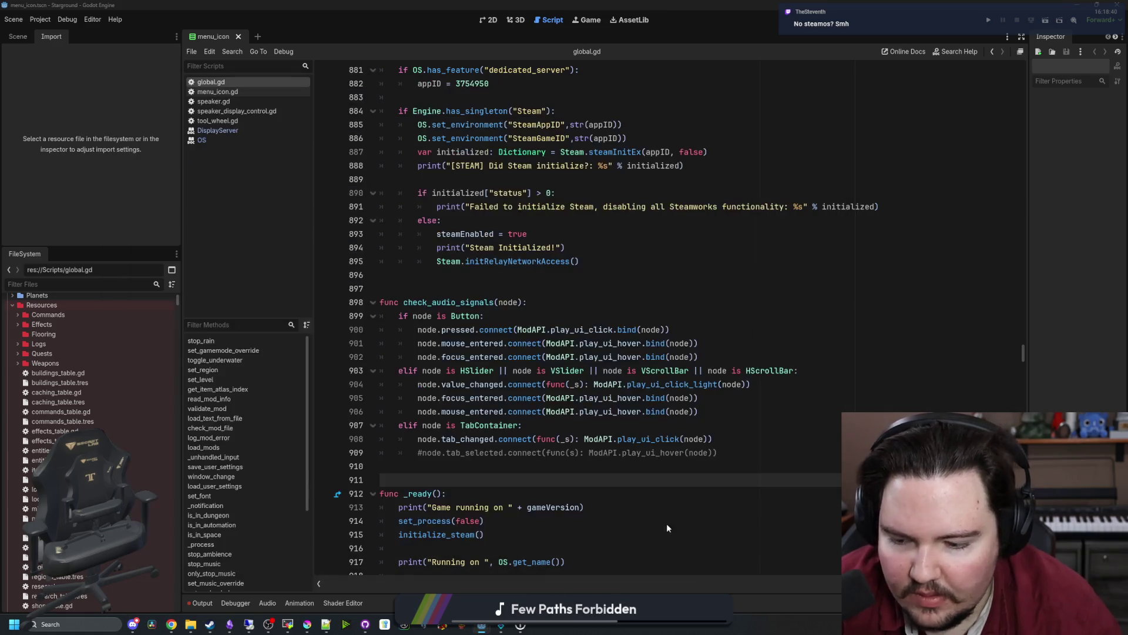
mouse_move(190, 623)
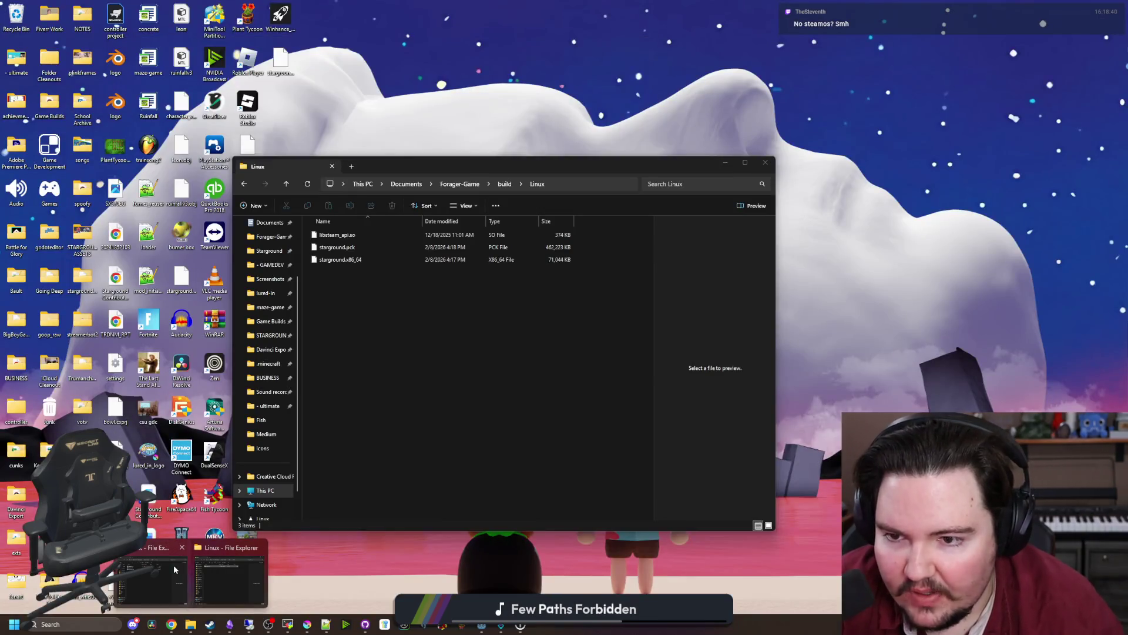
click(174, 569)
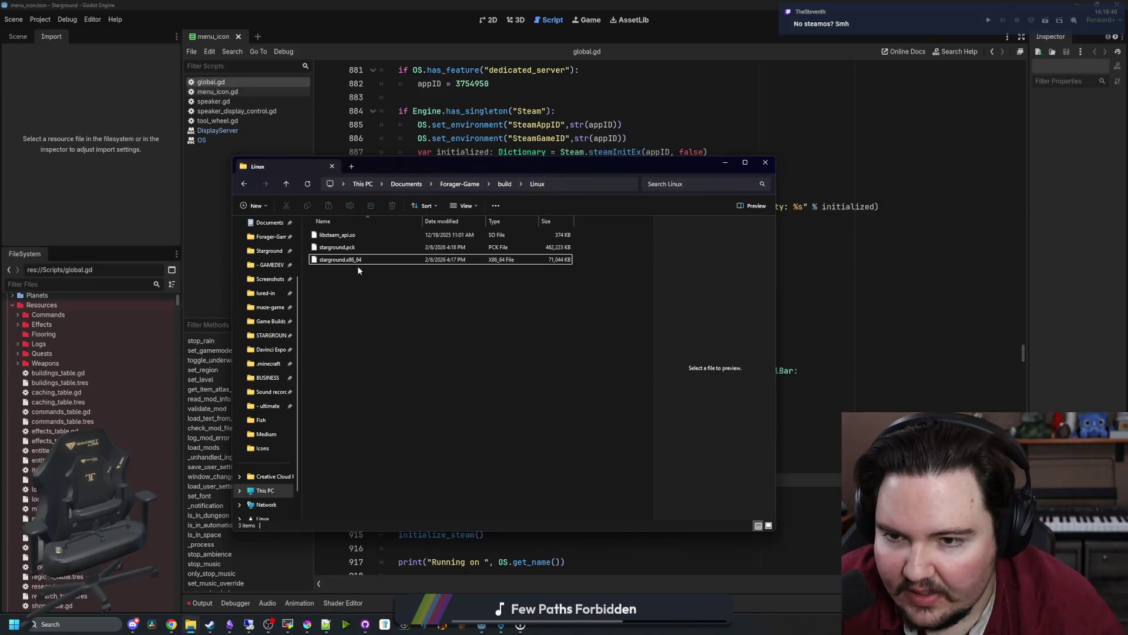
click(308, 185)
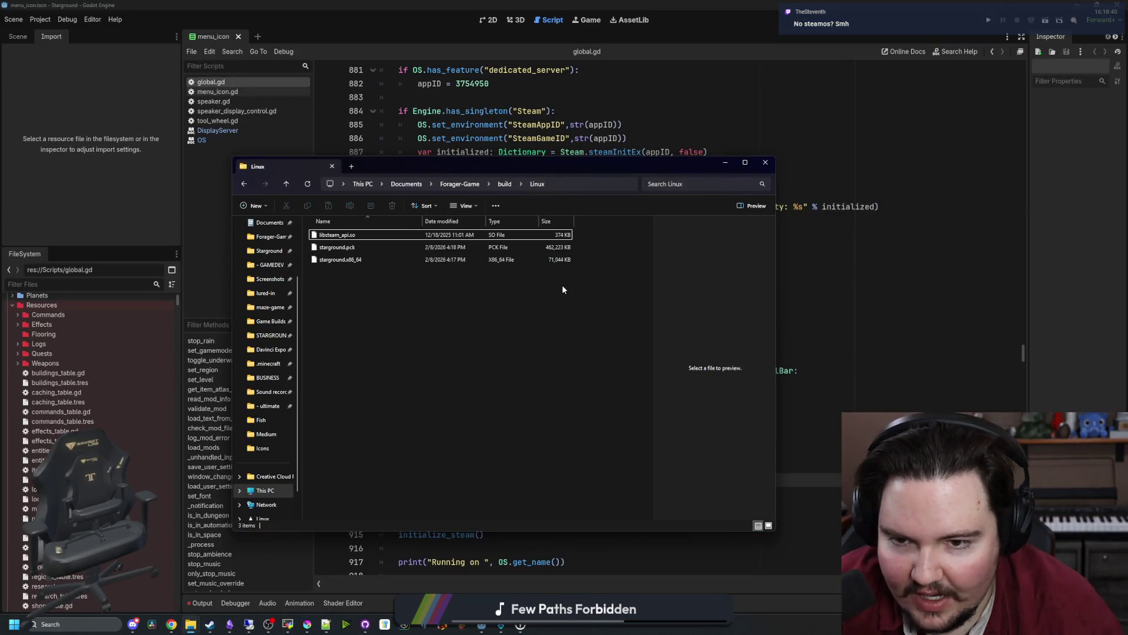
click(470, 247)
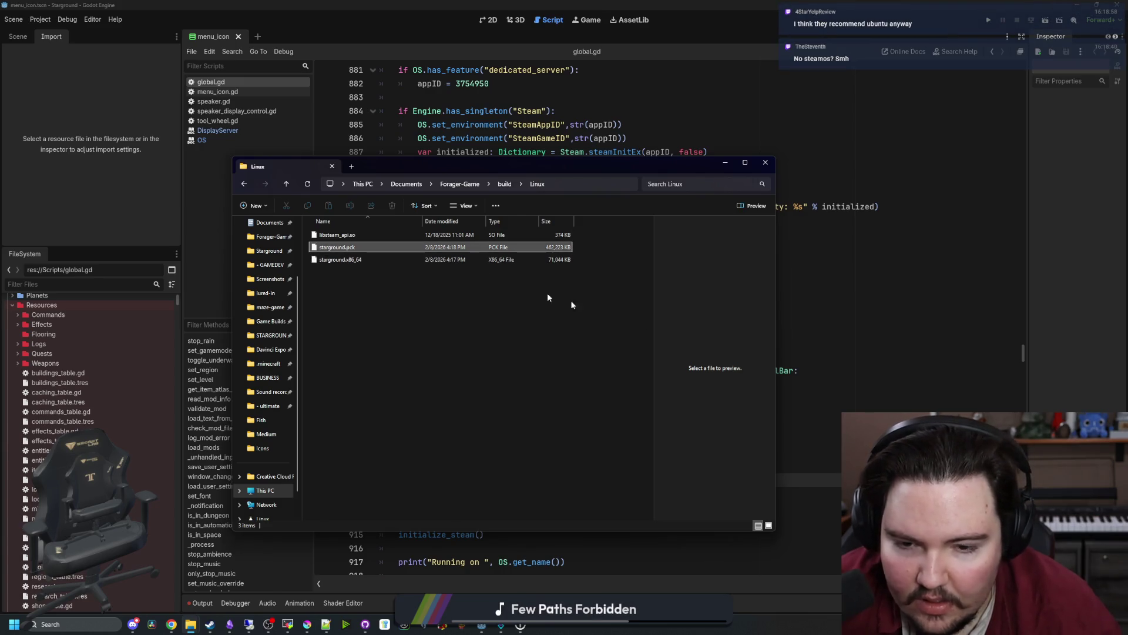
click(359, 249)
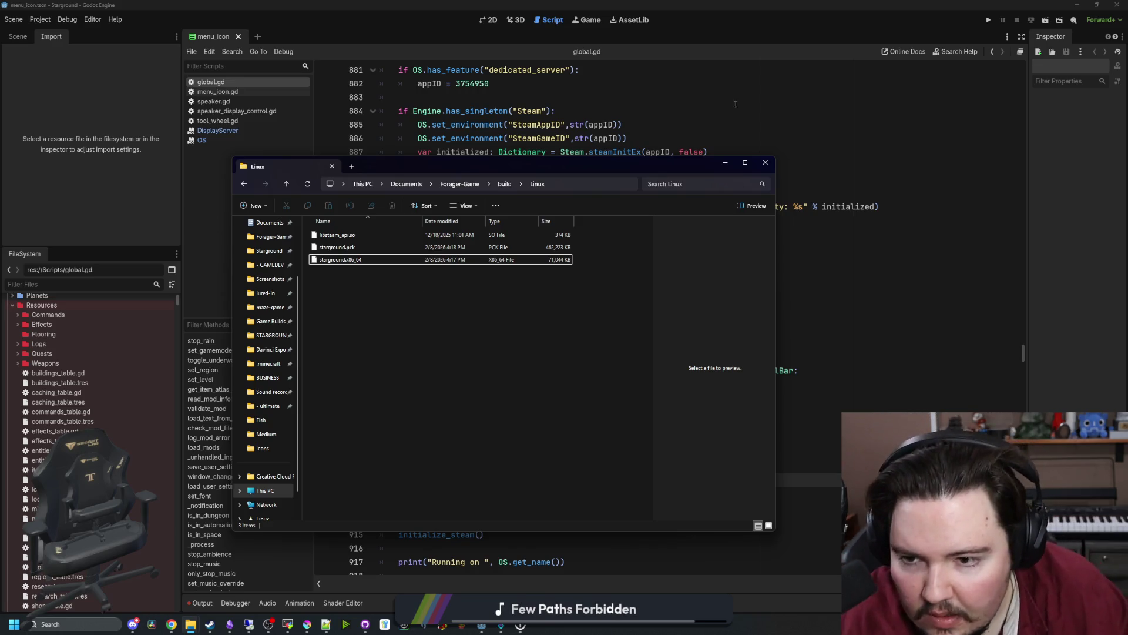
Reopen Project Settings filtered by 'tts', confirm Audio > General Text to Speech is off, and close it.
click(40, 20)
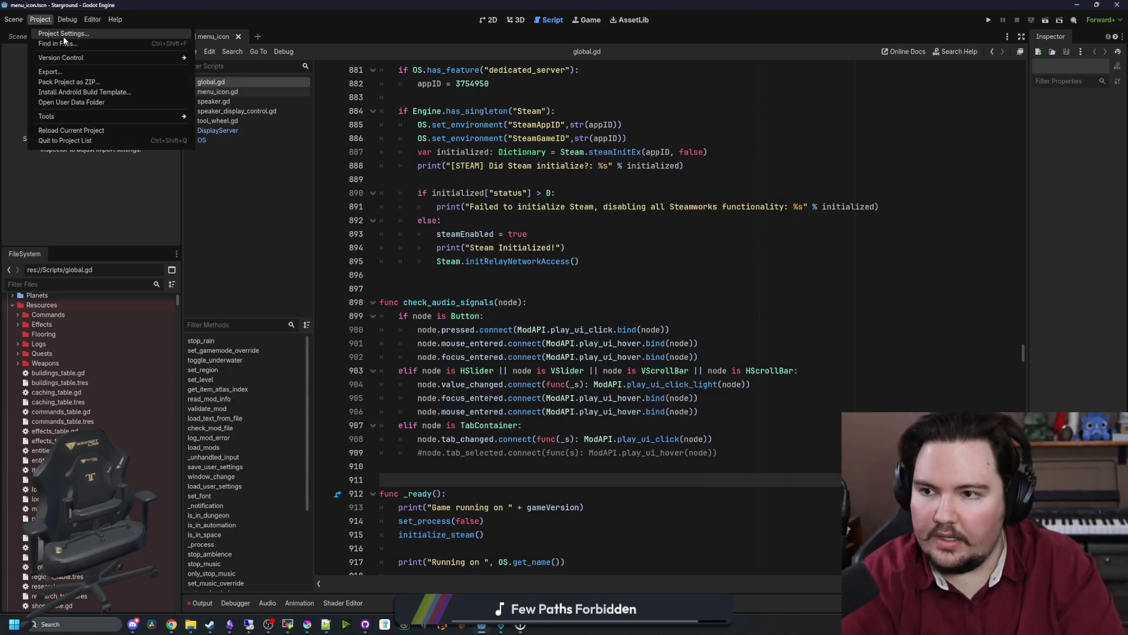
click(76, 37)
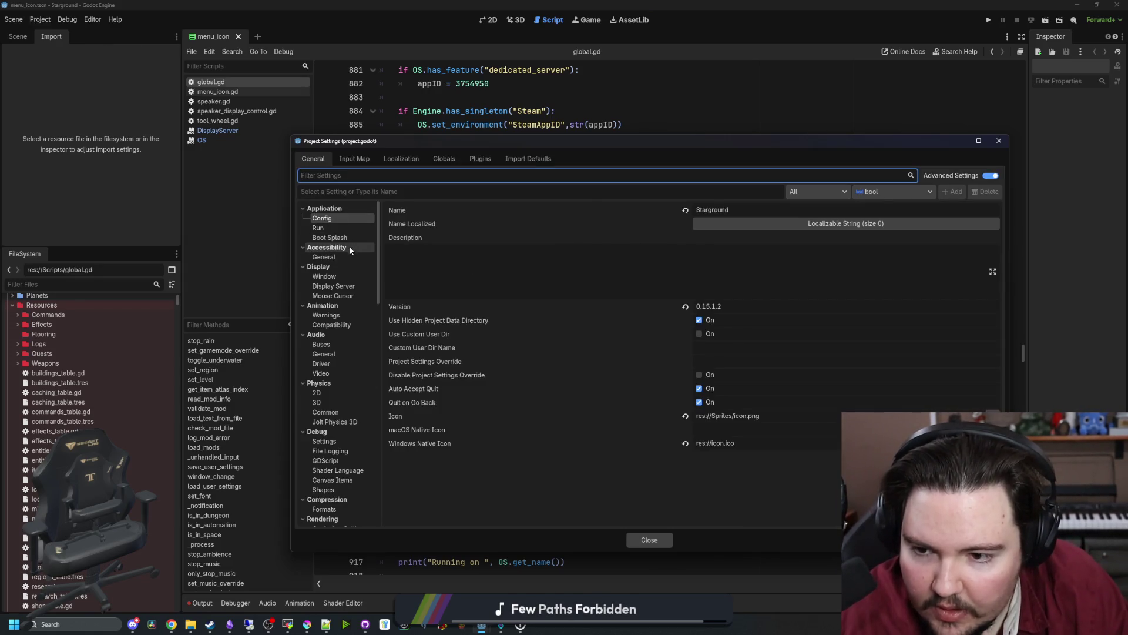
click(341, 172)
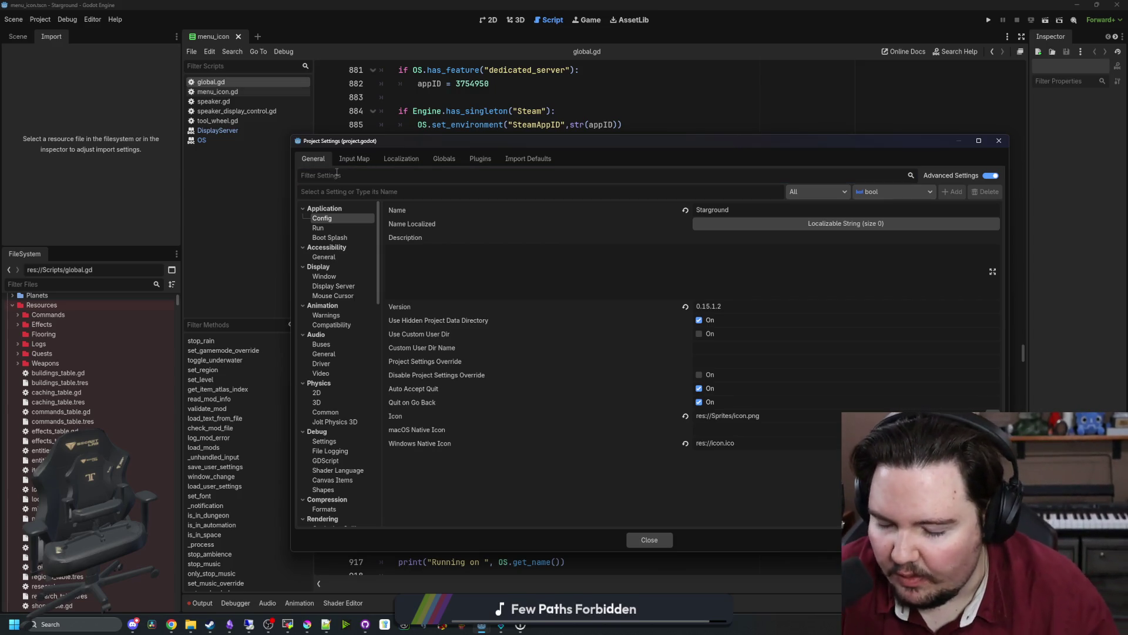
text(tts)
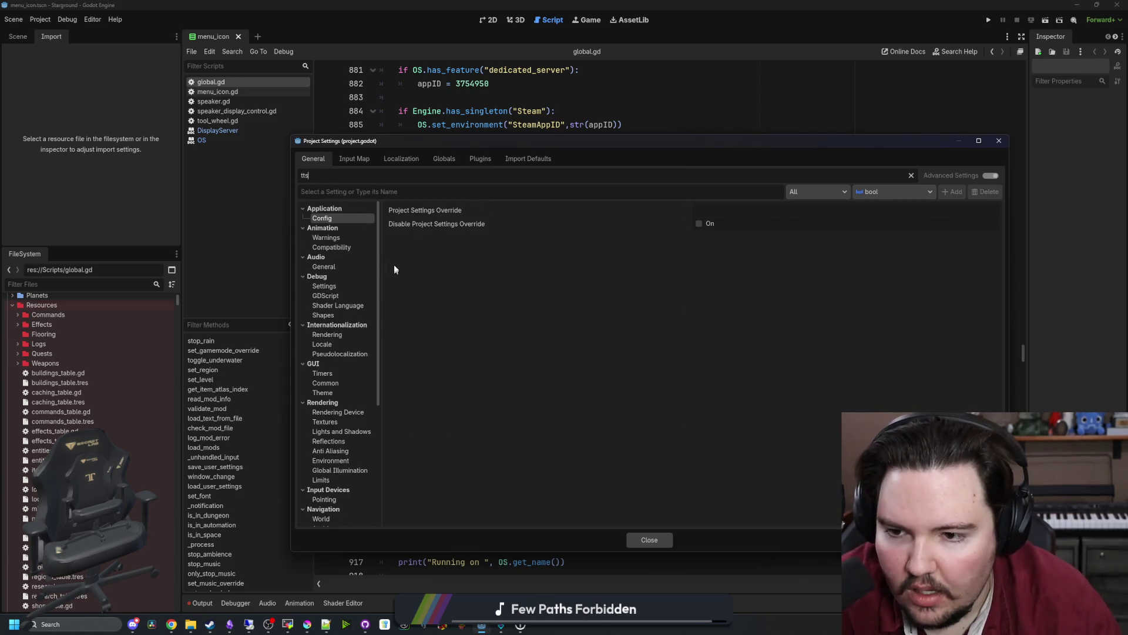
click(326, 238)
click(324, 286)
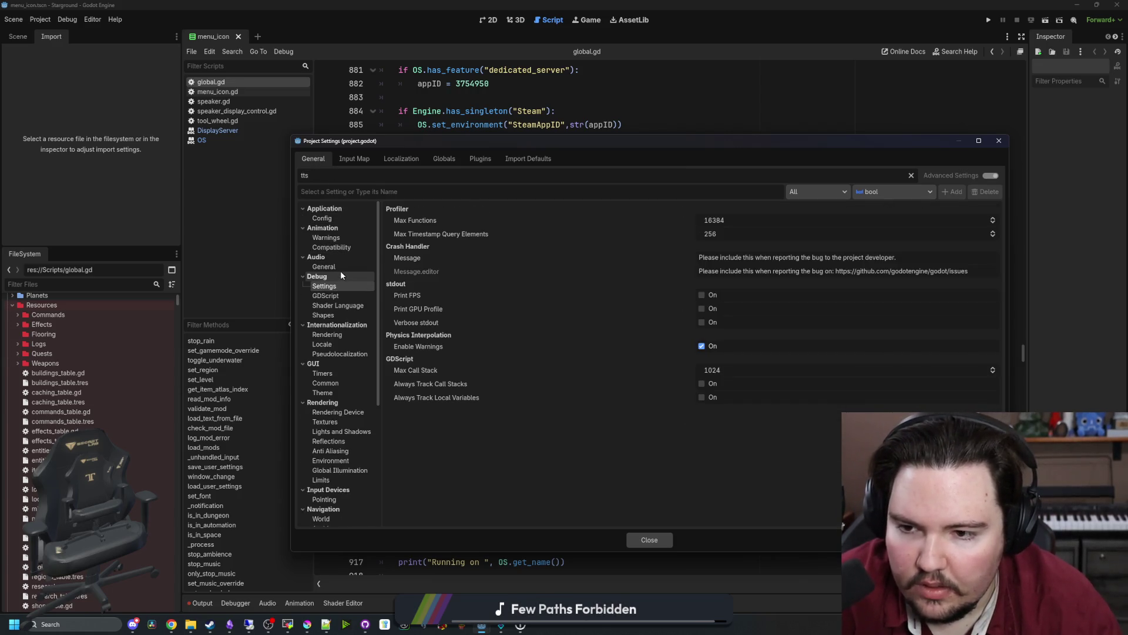
click(341, 266)
mouse_move(441, 213)
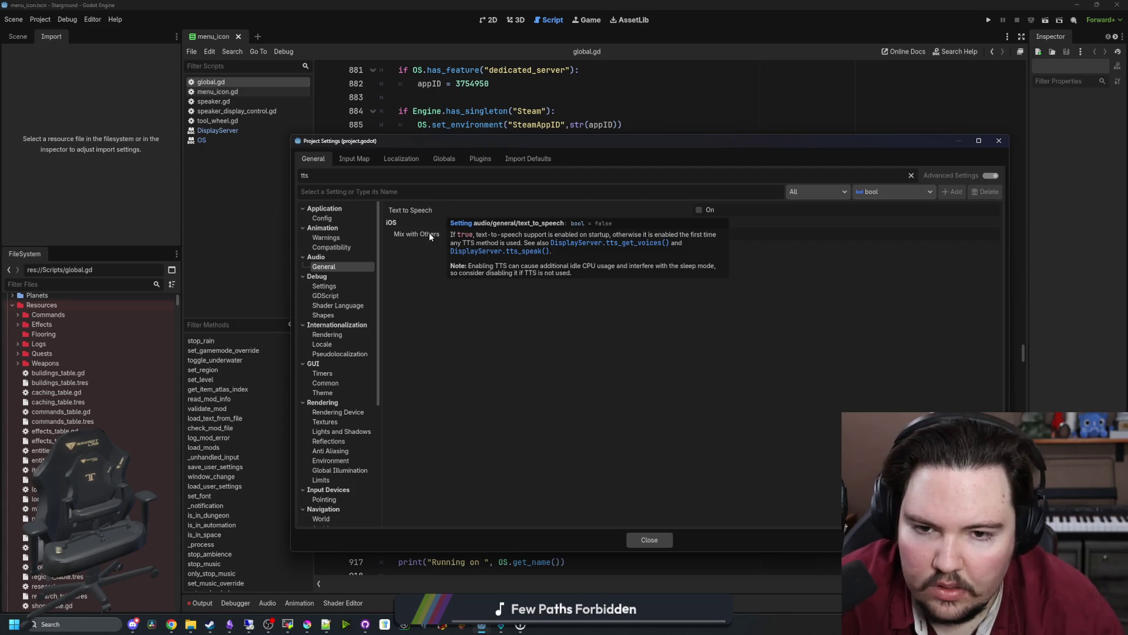
mouse_move(429, 231)
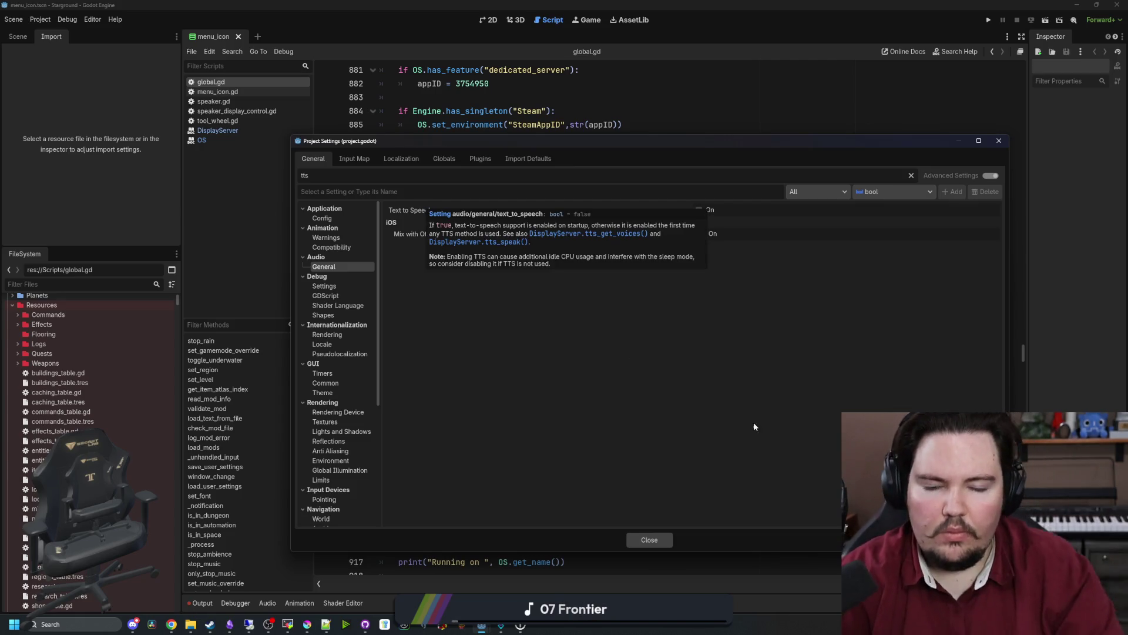
click(651, 539)
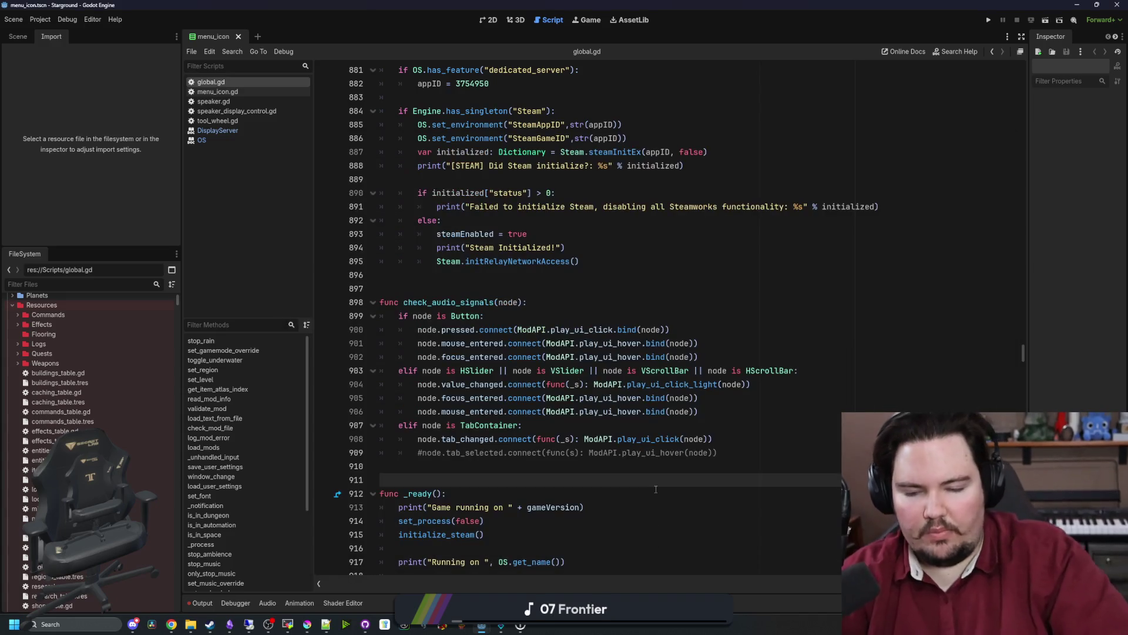
Review global.gd lines 893–910, then bring the Starground-filtered Steam library forward.
click(586, 471)
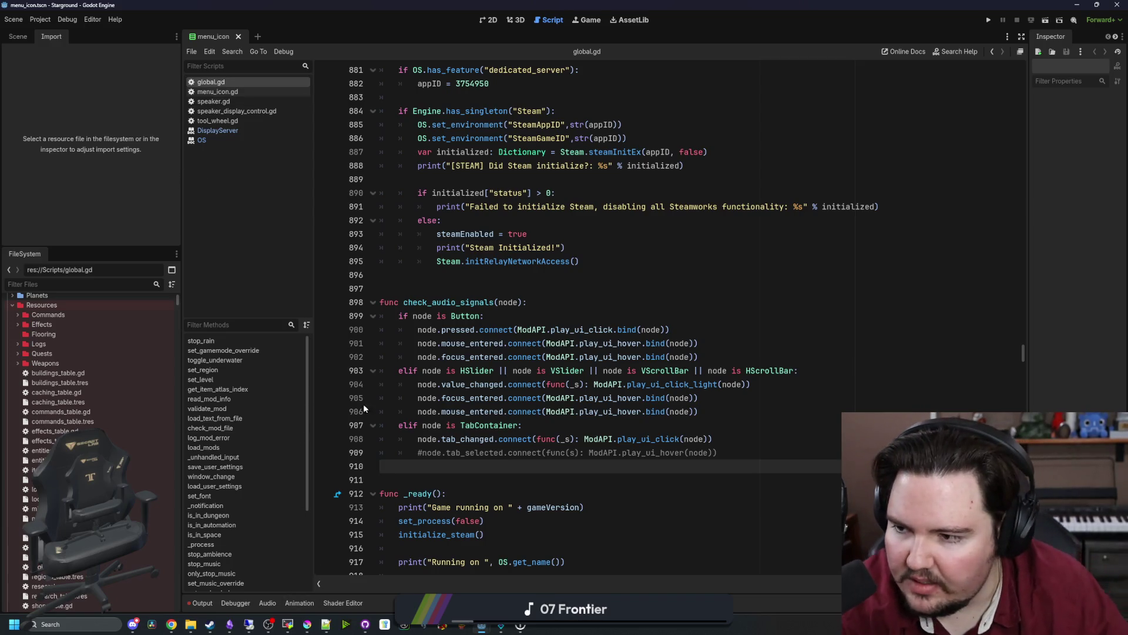
scroll(121, 387, up, 5)
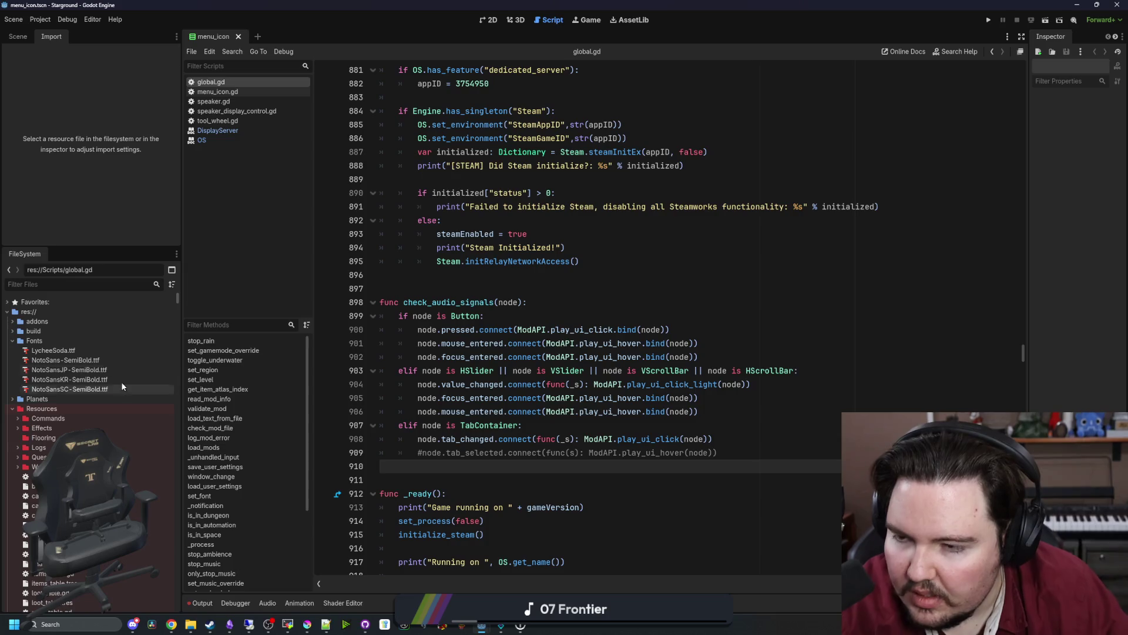
click(1007, 289)
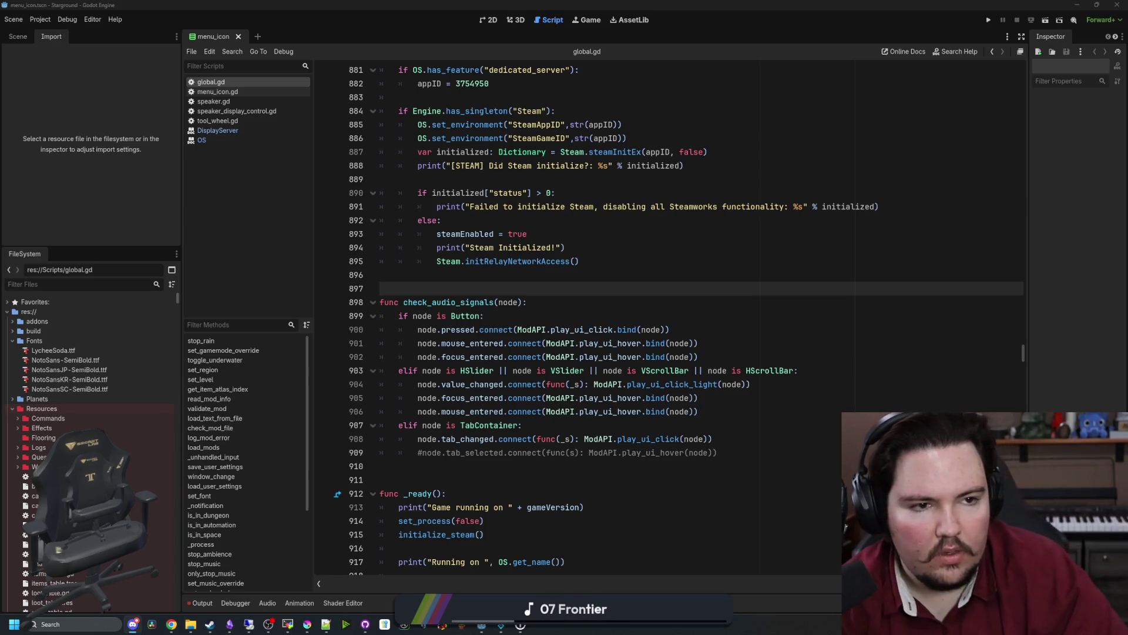
click(655, 229)
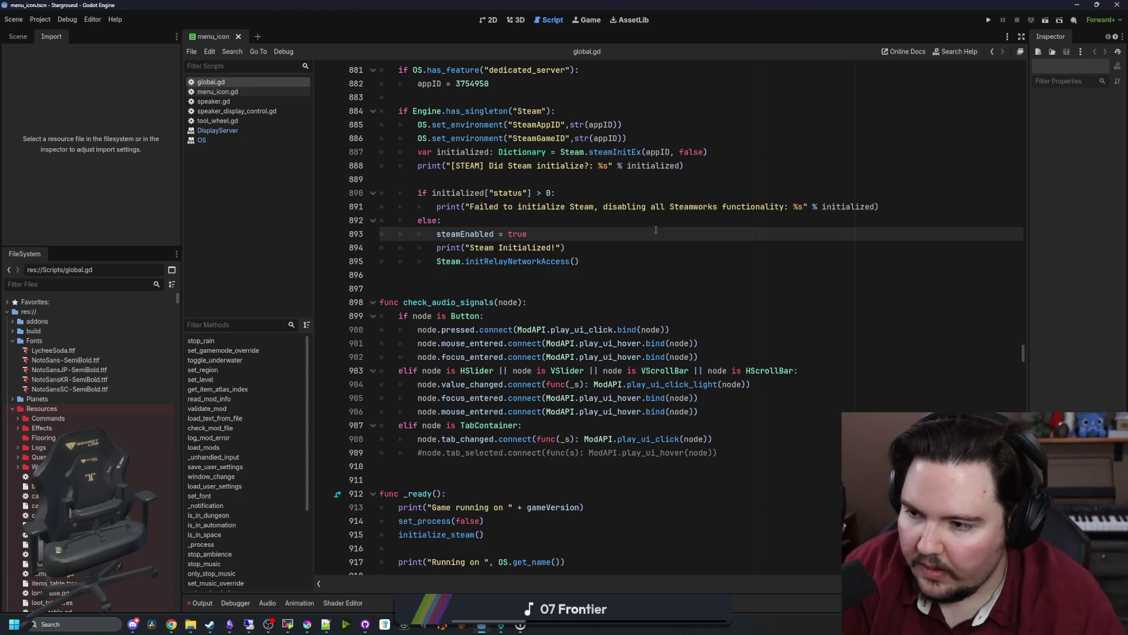
mouse_move(210, 627)
click(216, 598)
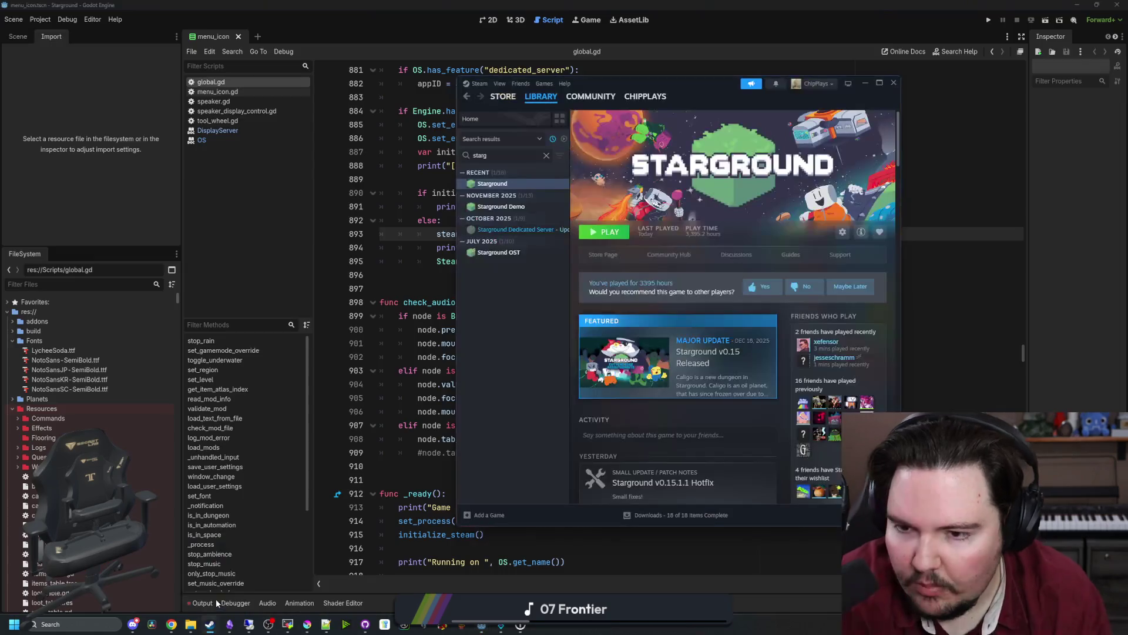
Open Steam's friends list from the Friends menu, close it, then reopen it.
click(521, 84)
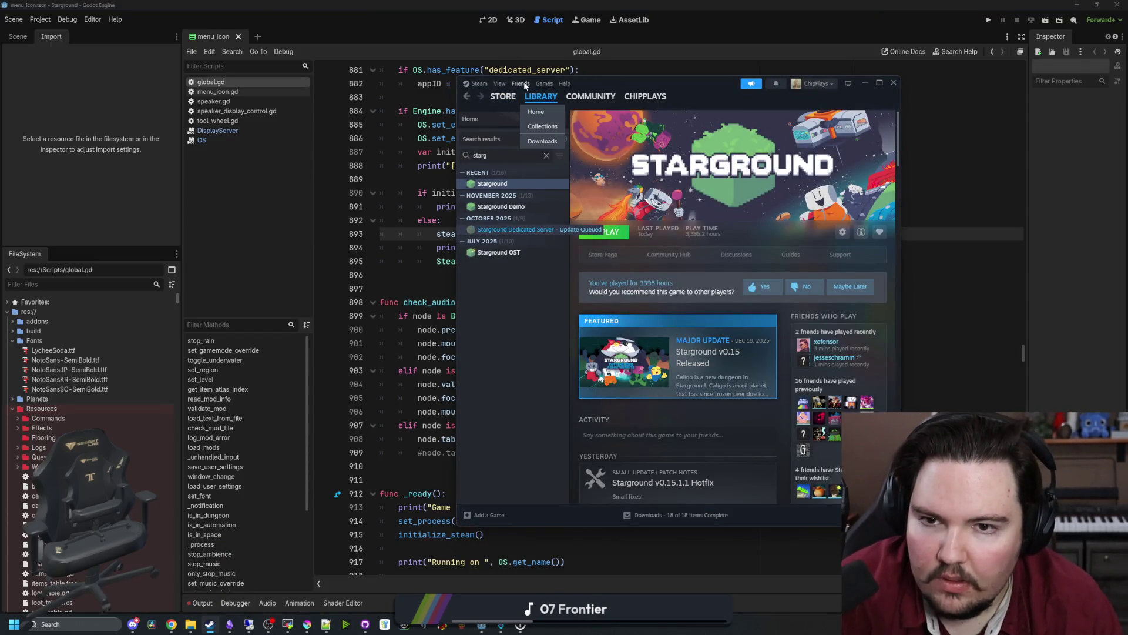
click(526, 98)
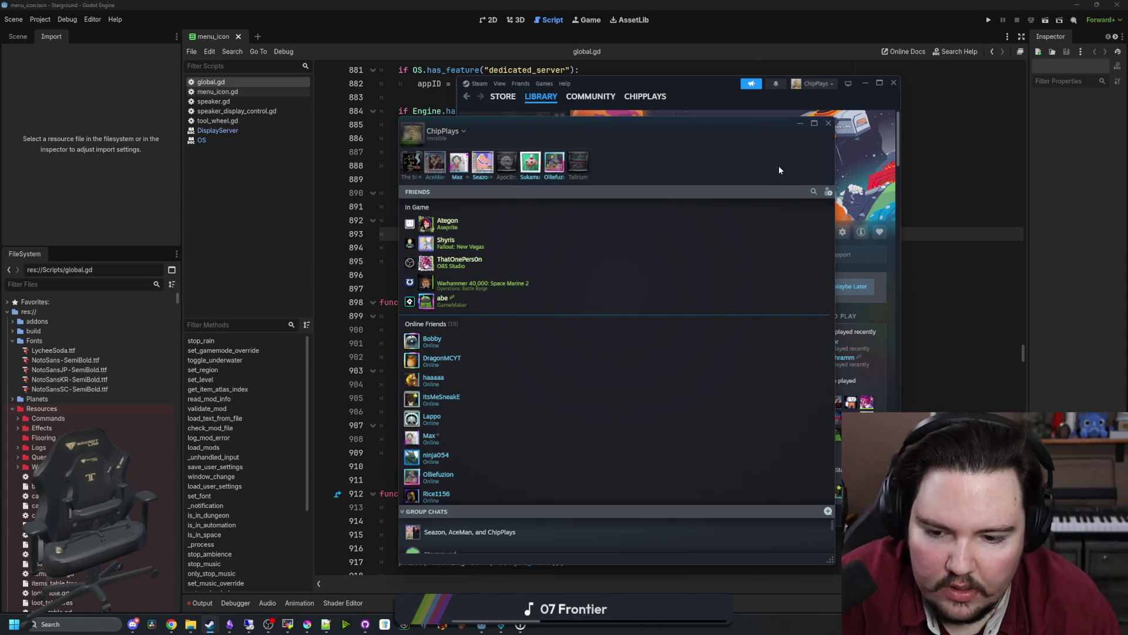
click(828, 123)
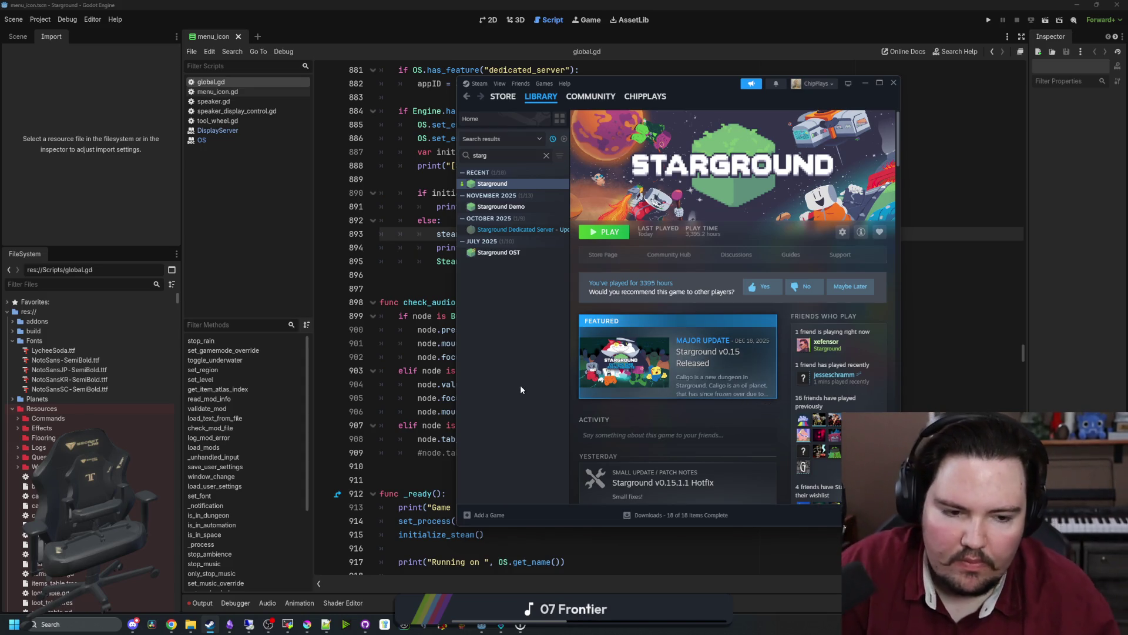
click(520, 83)
click(531, 97)
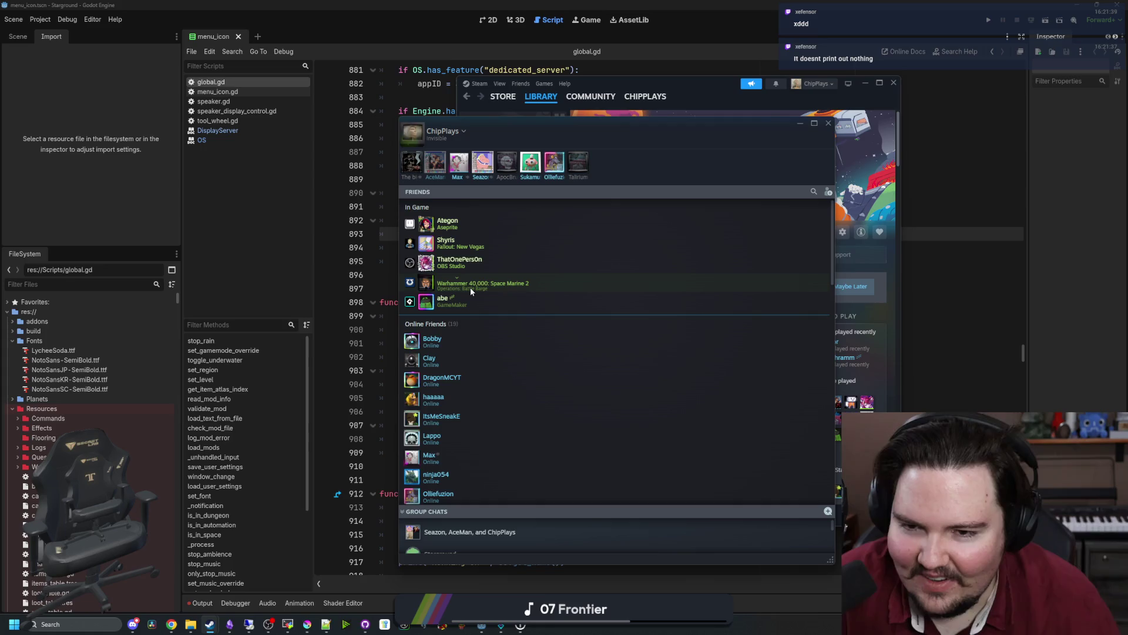
Minimize the friends list and Steam library windows, returning to global.gd's initialize_steam code.
click(798, 121)
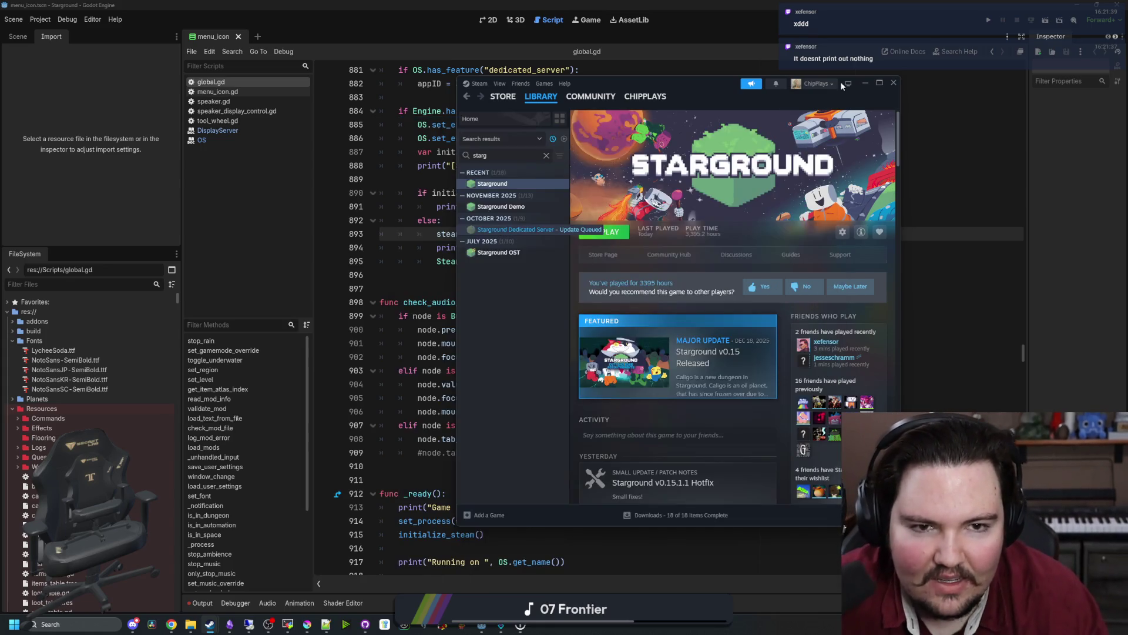
click(865, 83)
scroll(535, 217, up, 3)
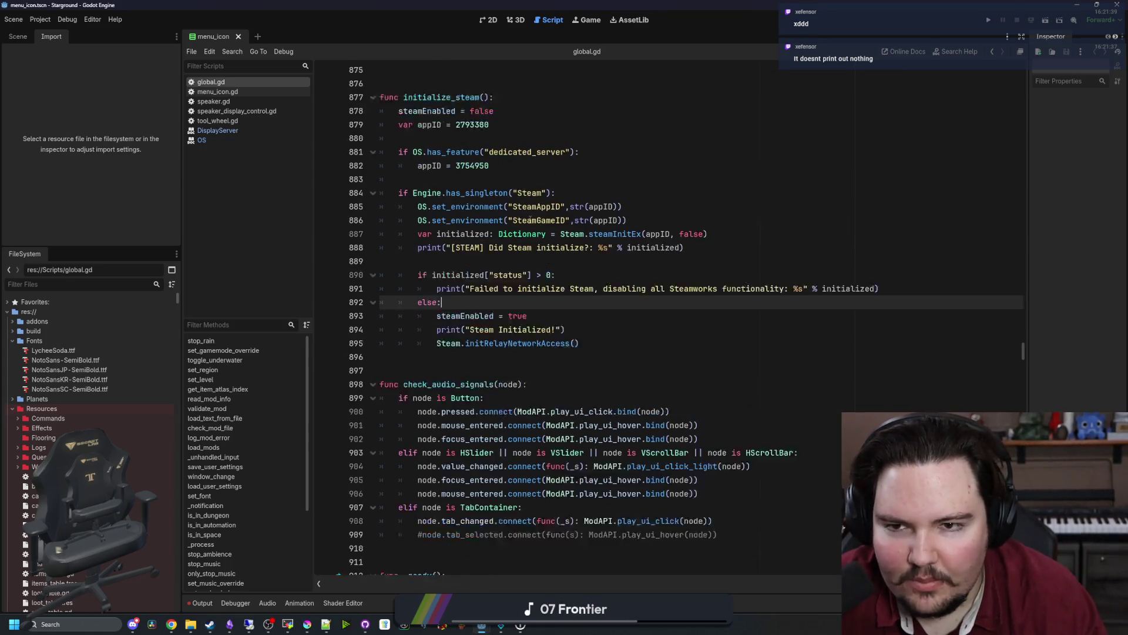
click(474, 221)
click(471, 179)
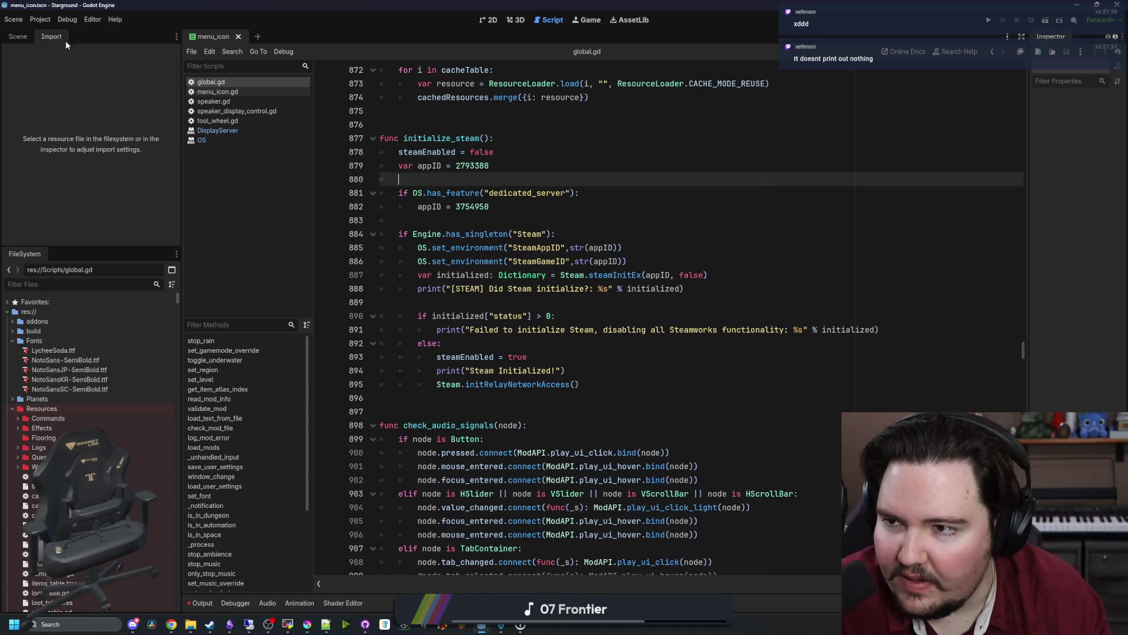
Review Project Settings and close it, then scroll up global.gd and open the Project menu.
click(40, 19)
click(62, 36)
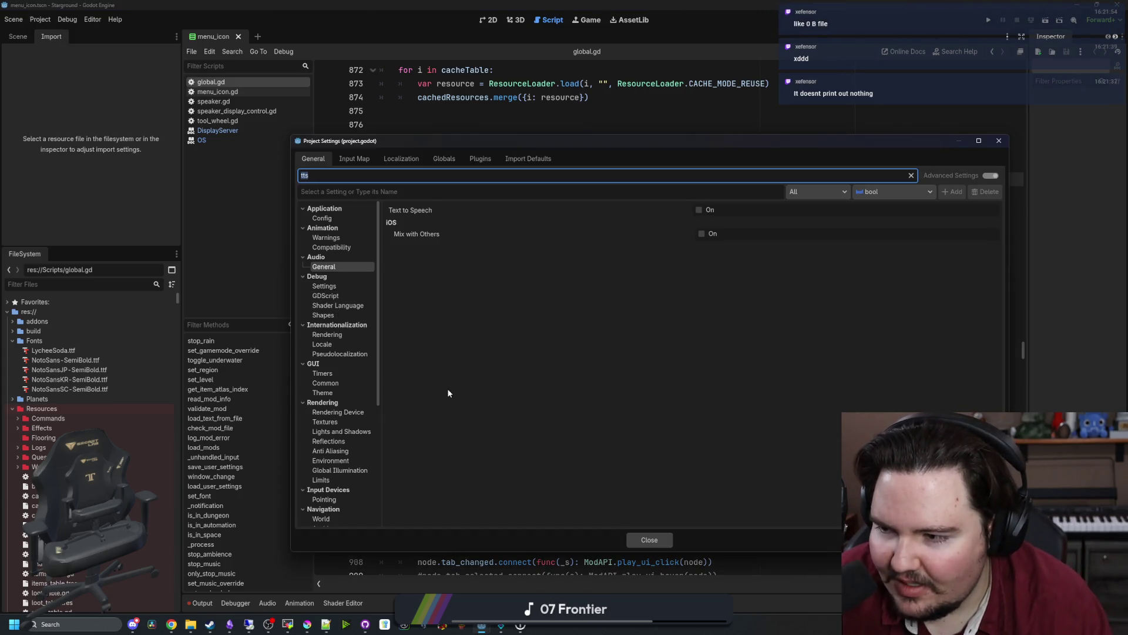
click(649, 539)
click(545, 299)
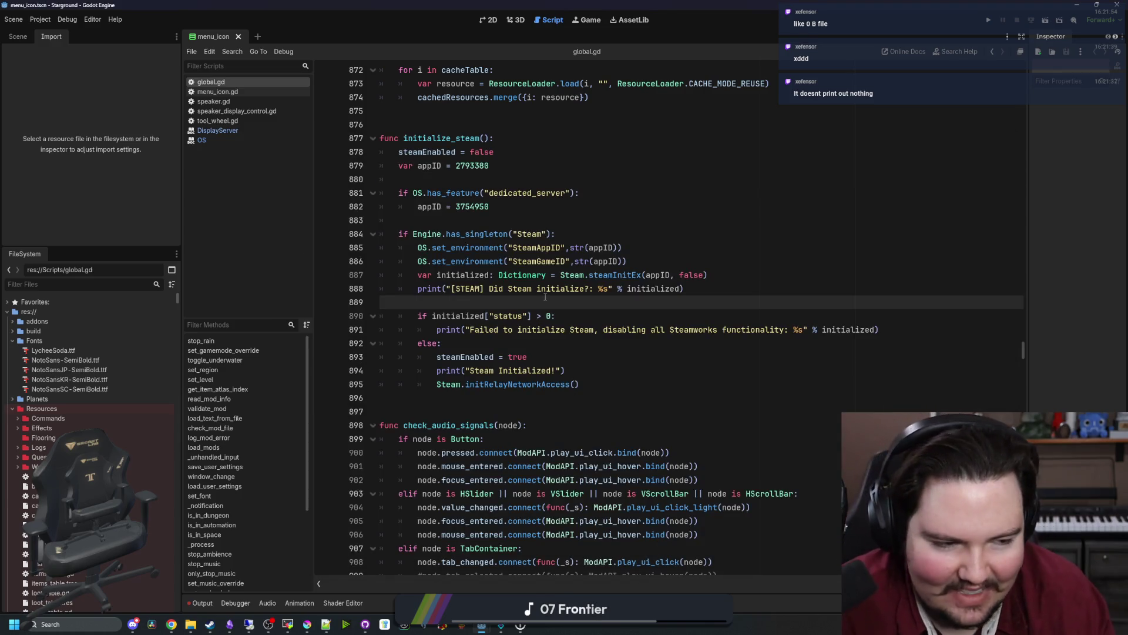
scroll(546, 297, up, 10)
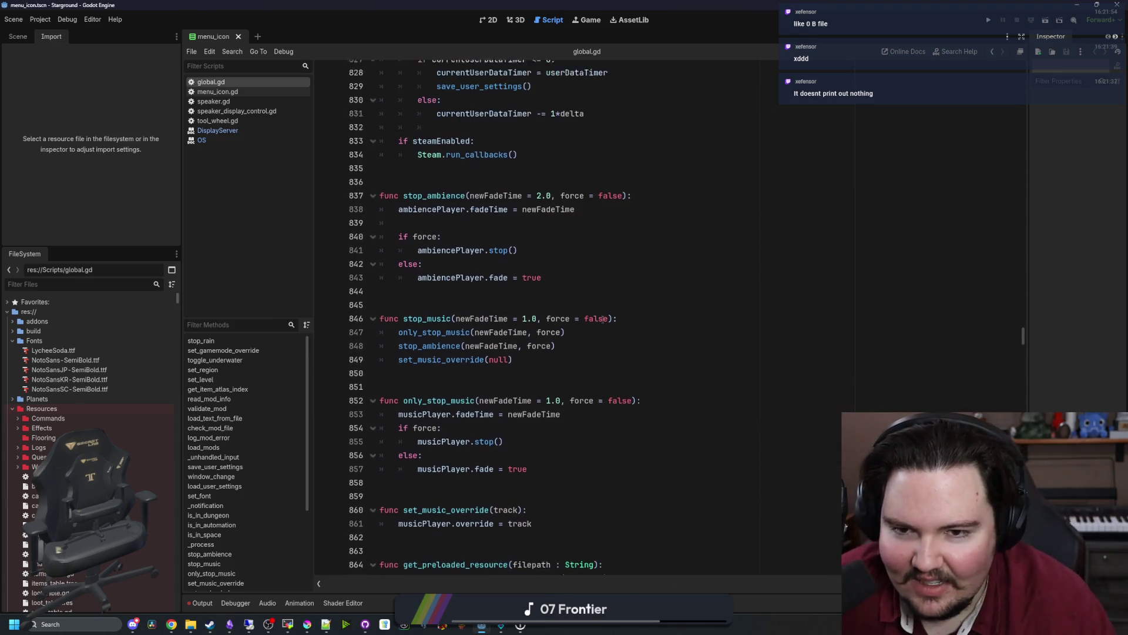
scroll(603, 318, up, 2)
click(40, 20)
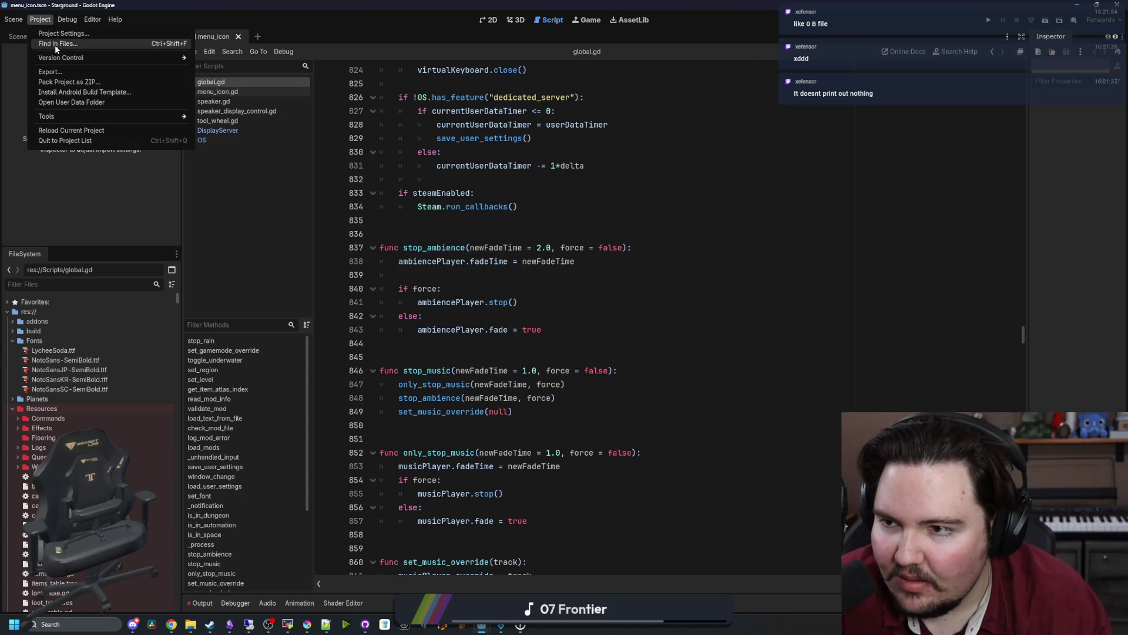
click(50, 71)
click(196, 125)
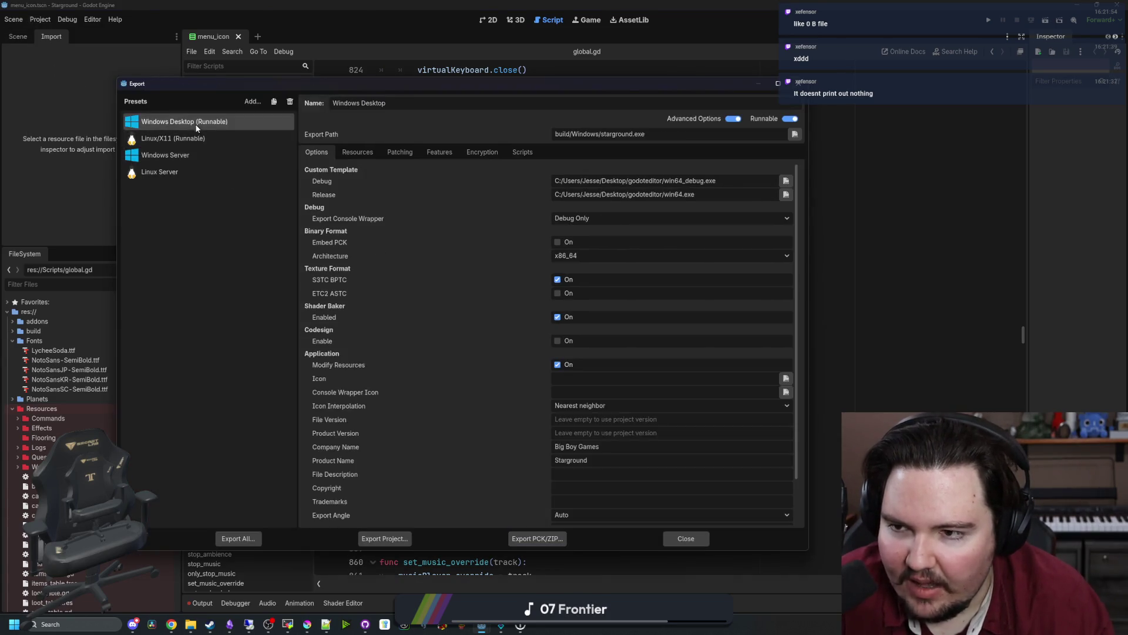
click(196, 138)
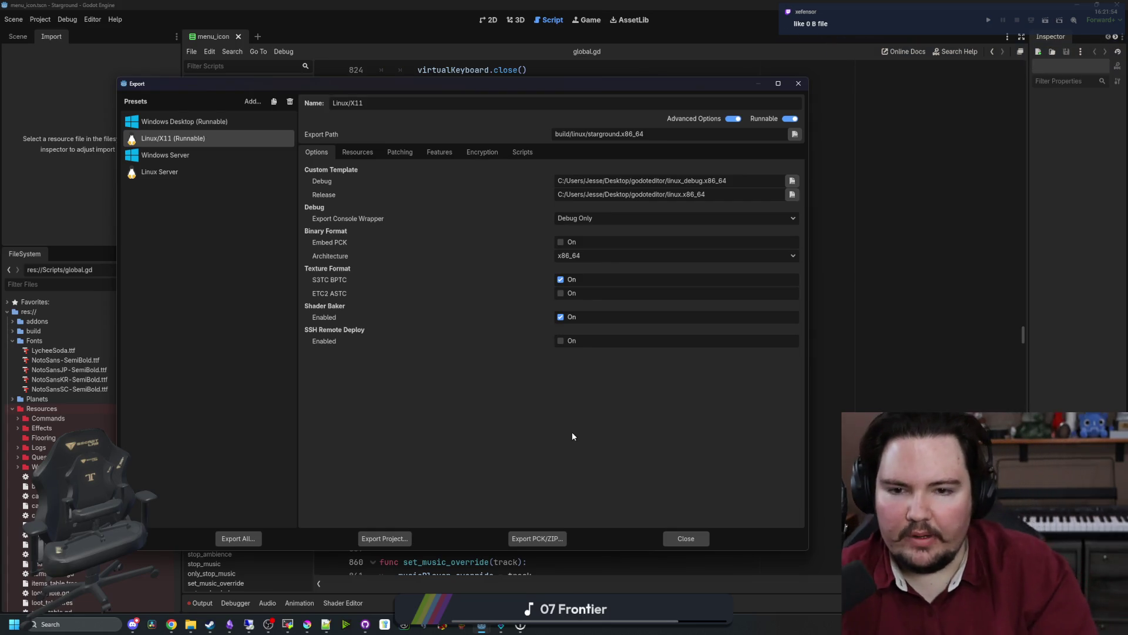
click(613, 256)
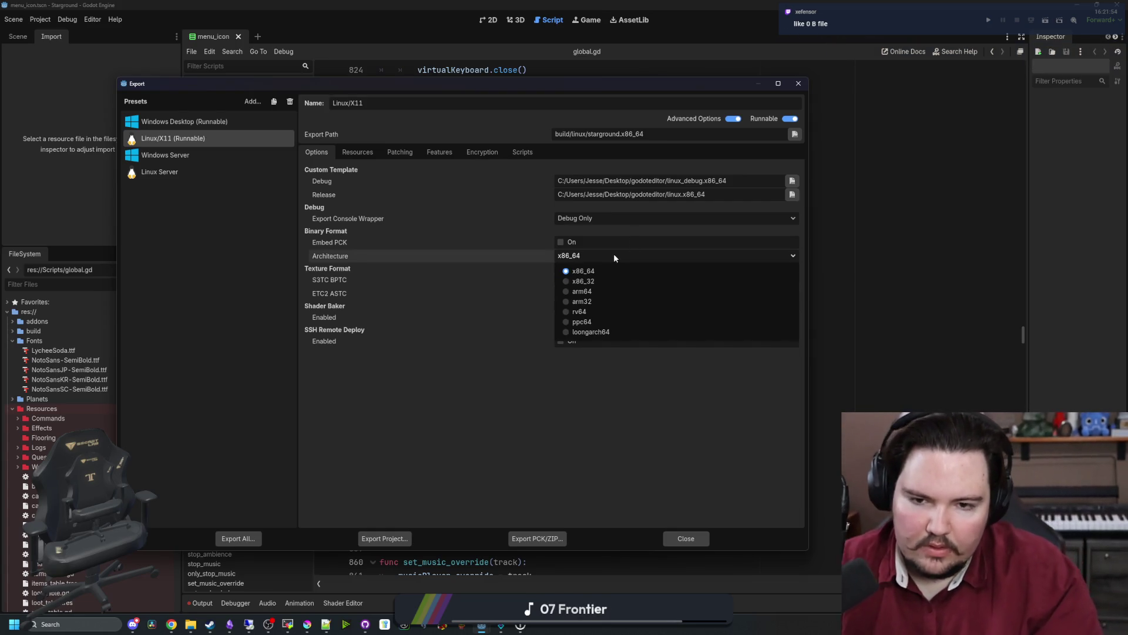
click(614, 258)
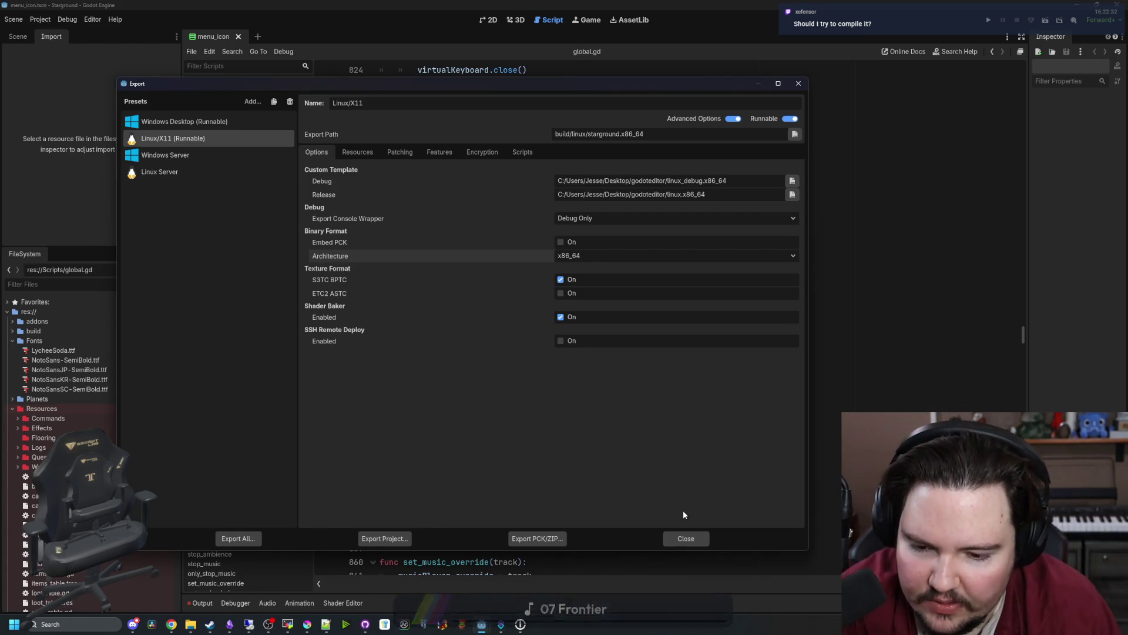
click(692, 538)
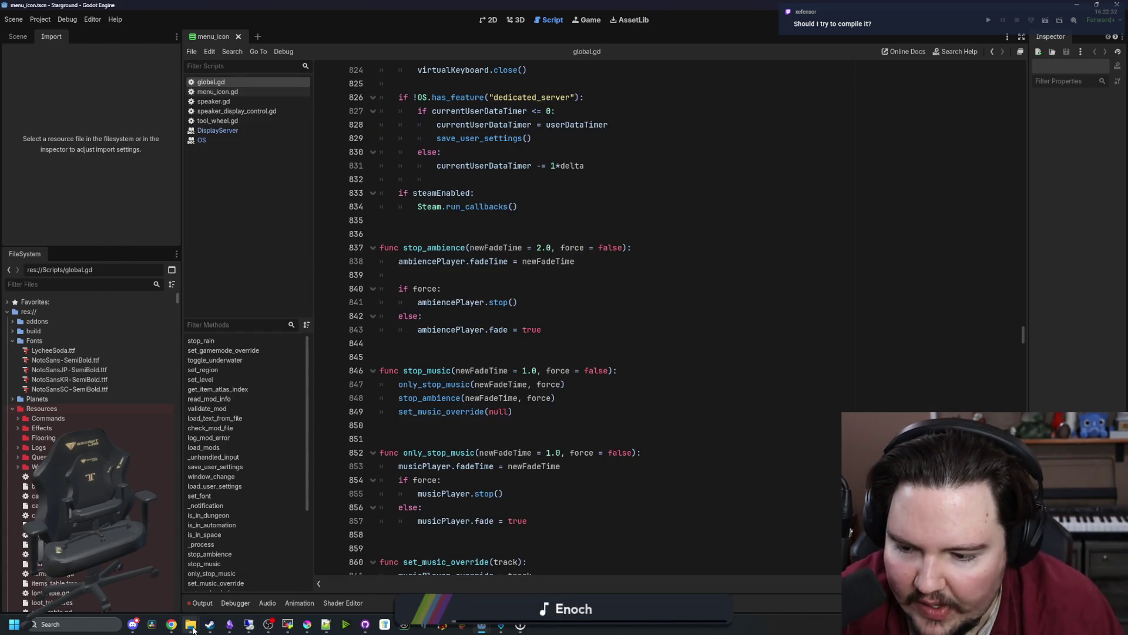
In File Explorer, open Desktop > godoteditor and select linux.x86_64, then return to Godot.
mouse_move(190, 623)
click(170, 569)
scroll(295, 335, up, 2)
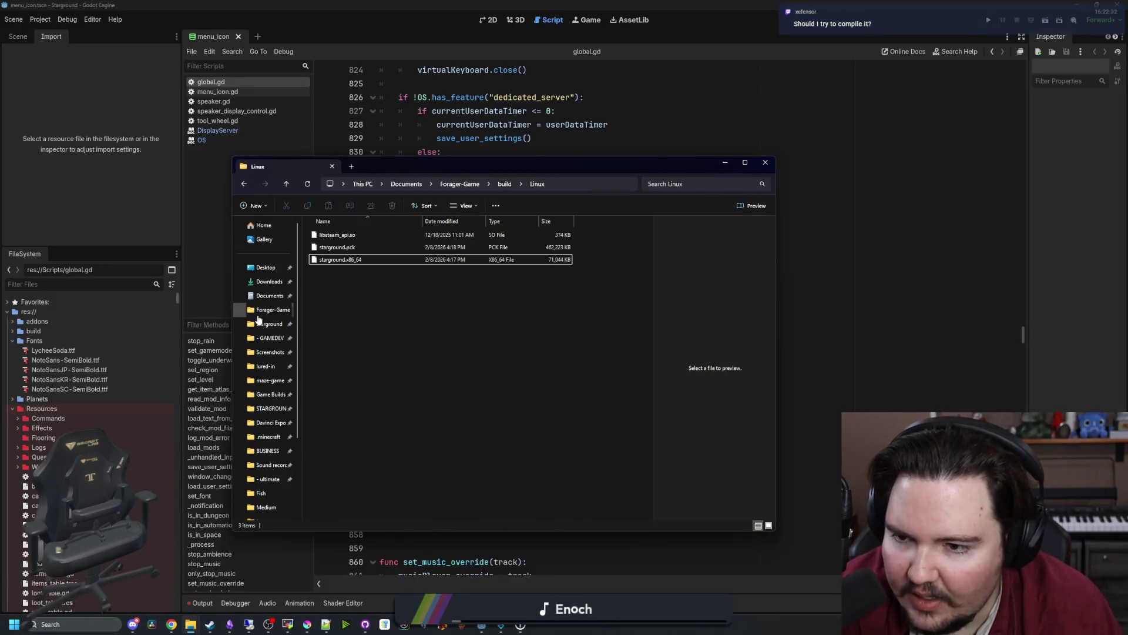
click(265, 267)
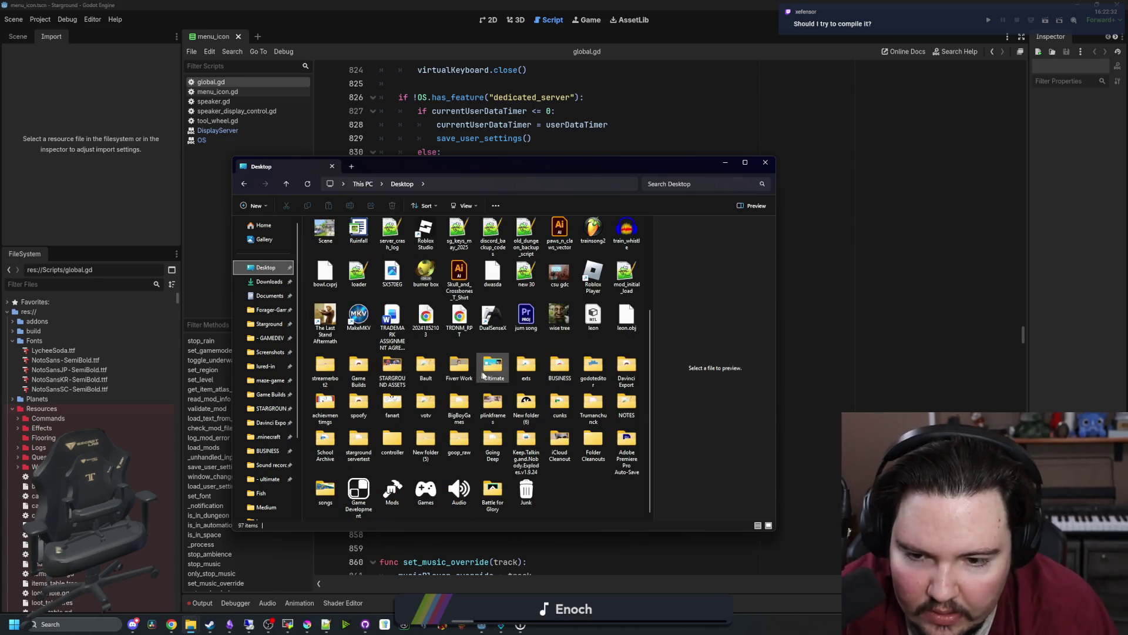
double_click(605, 370)
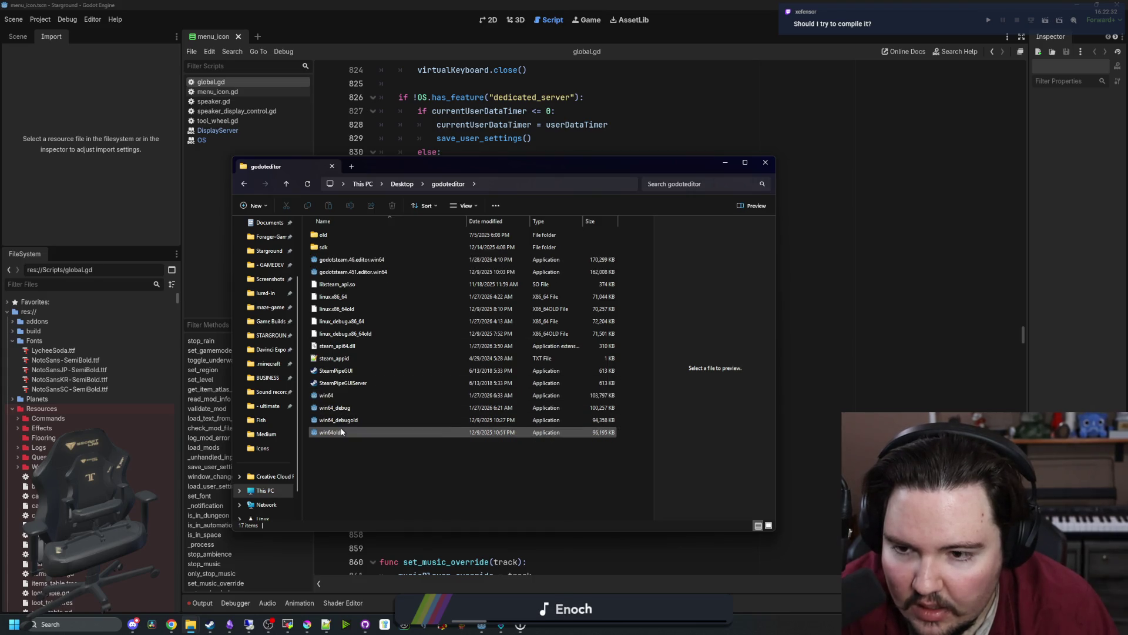
click(353, 298)
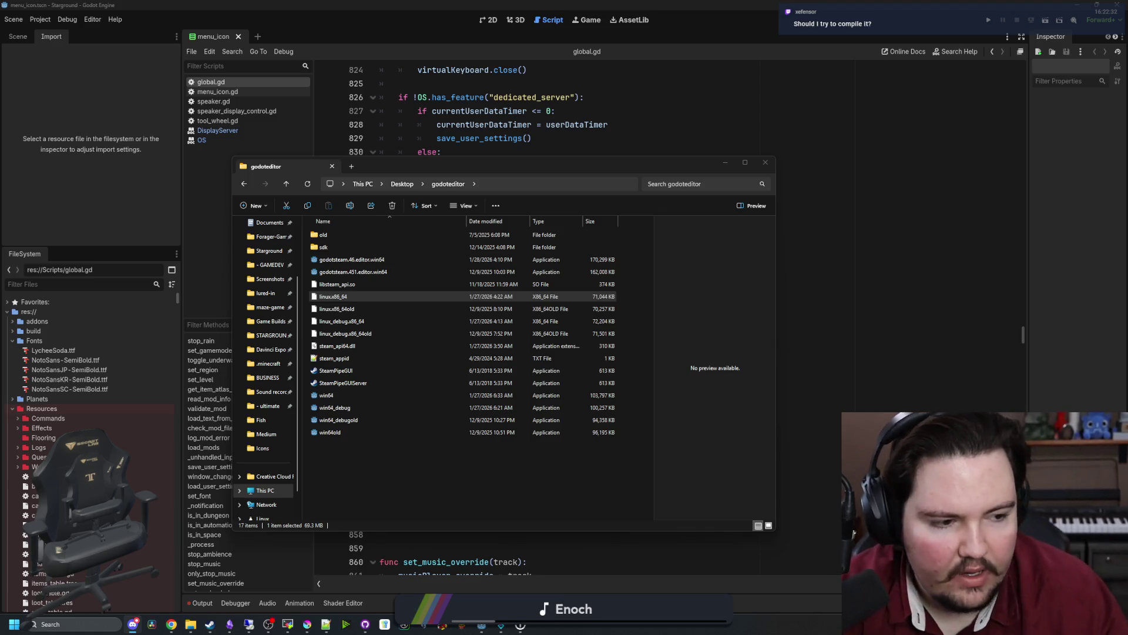
click(478, 140)
click(40, 19)
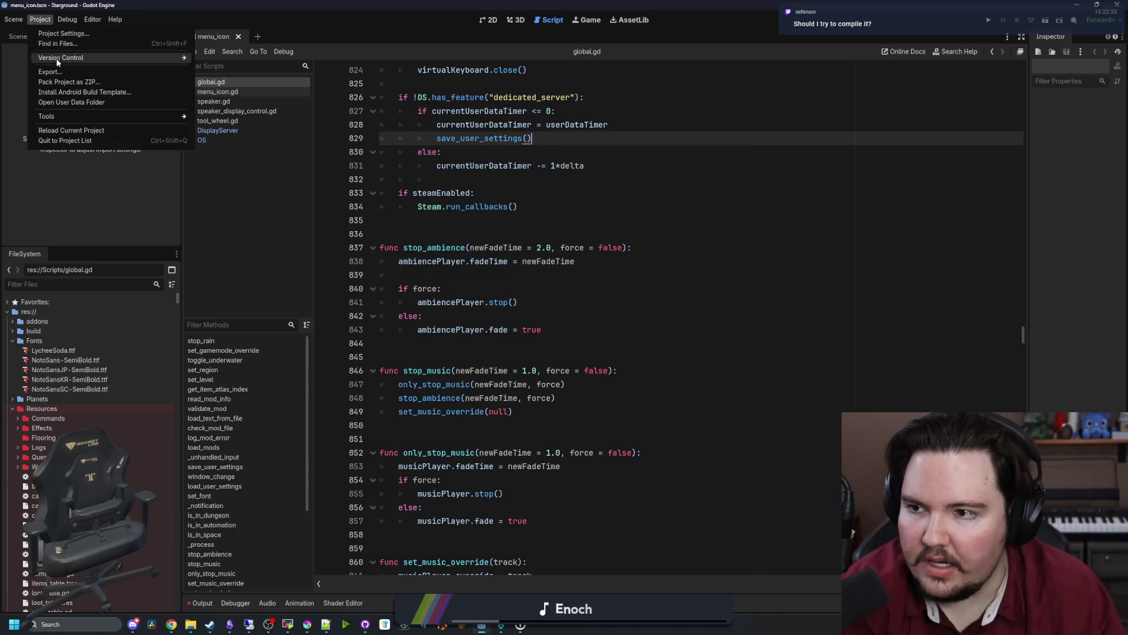
Inspect the Linux/X11 preset's custom release template path, then close the Export window.
click(53, 64)
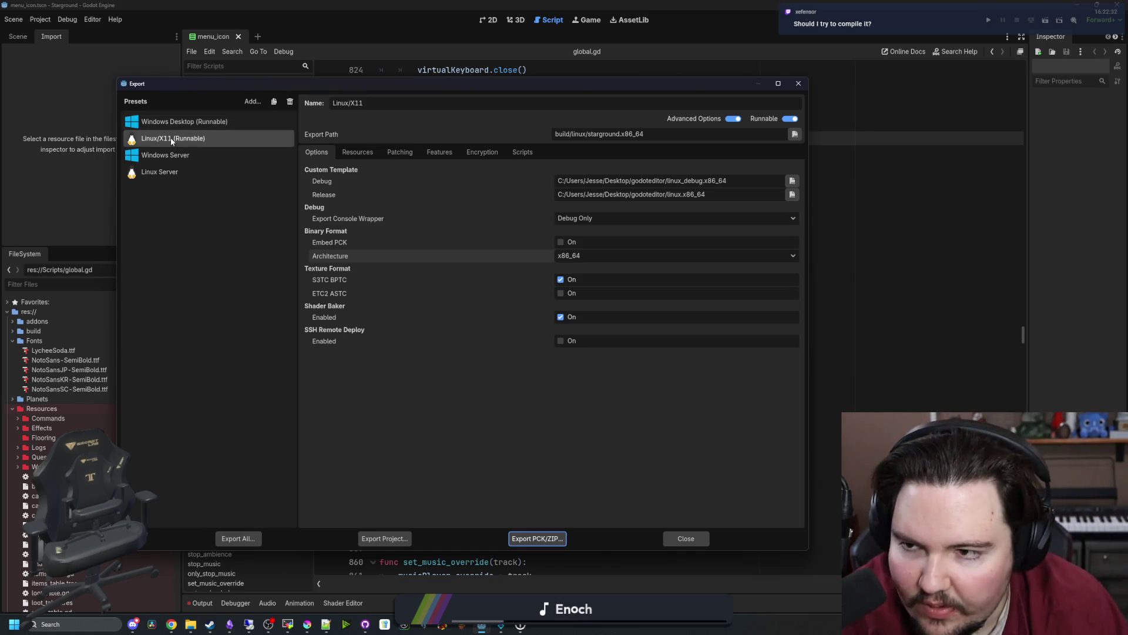
click(205, 144)
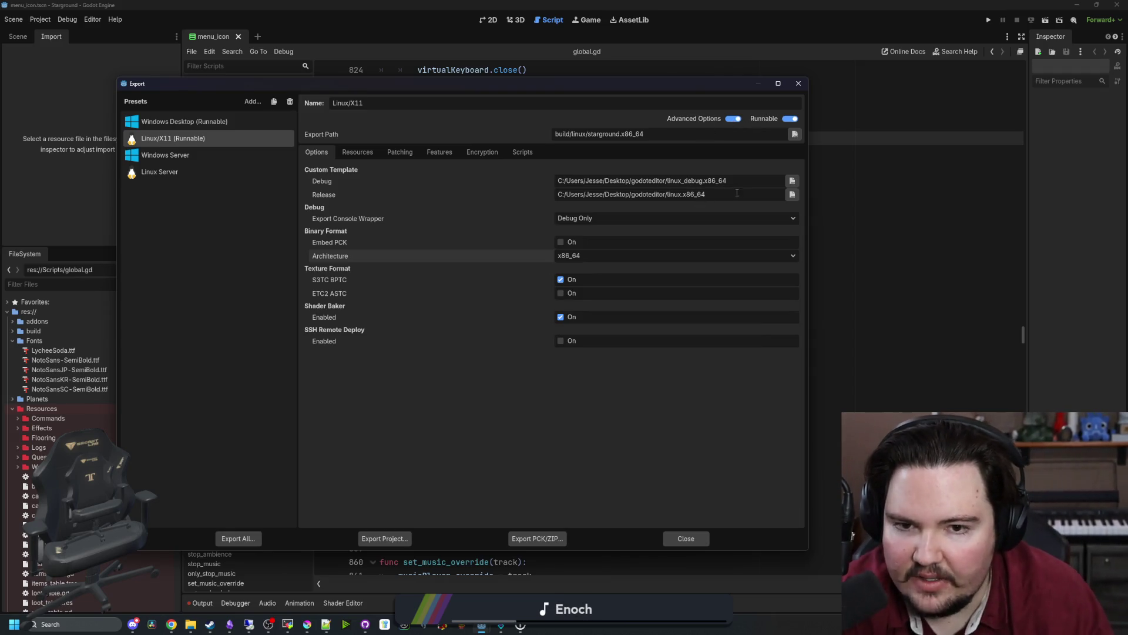
drag(704, 194, 547, 200)
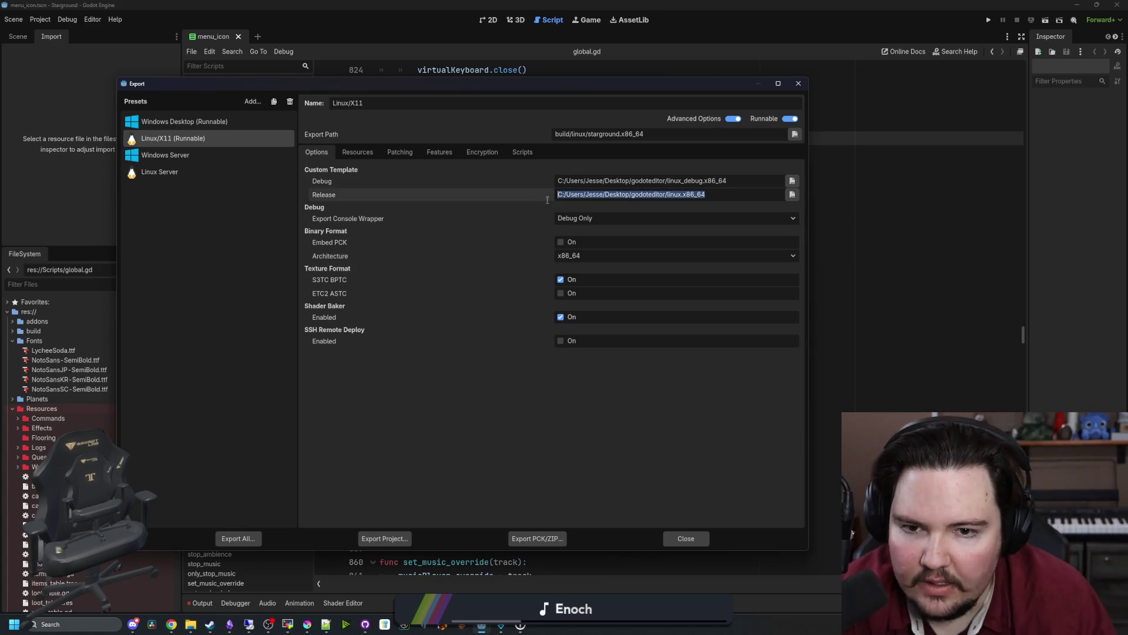
click(643, 387)
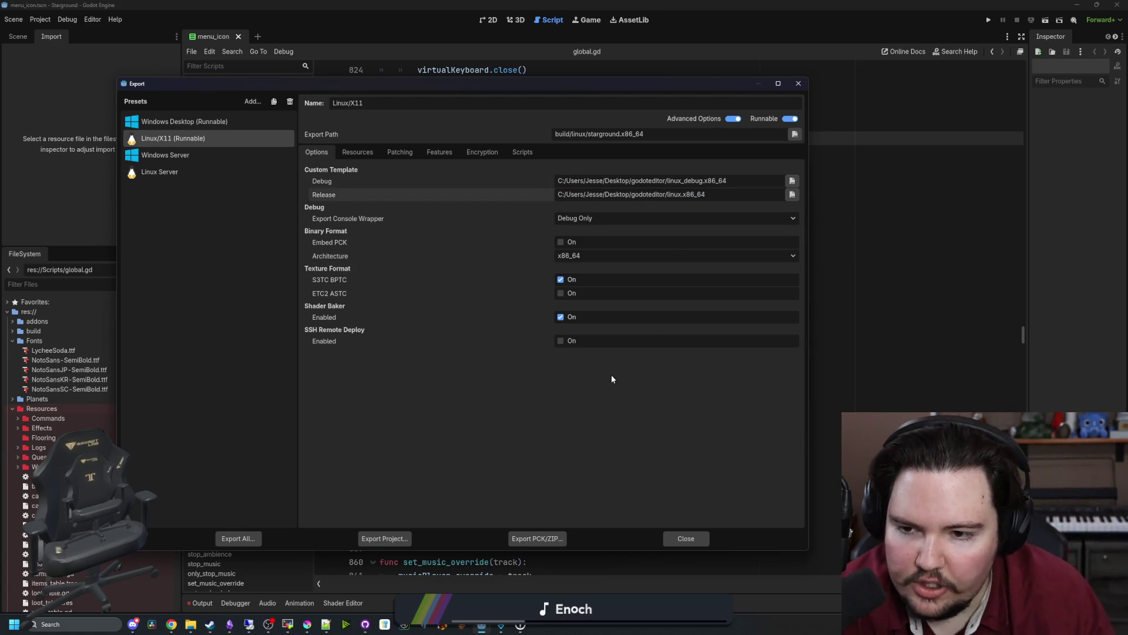
click(688, 539)
click(429, 348)
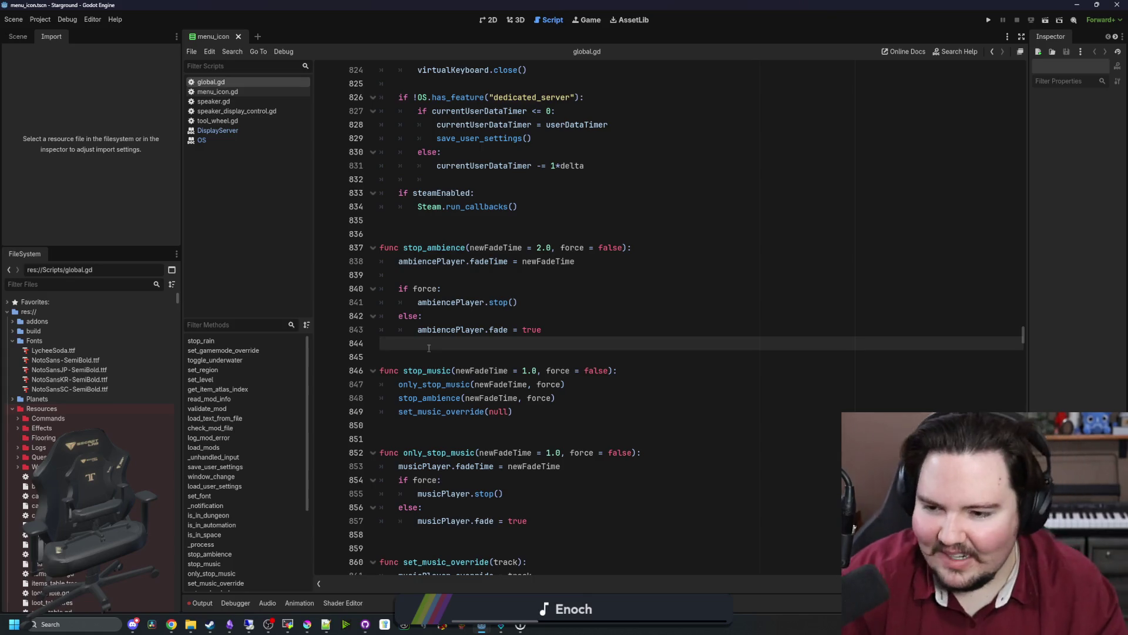
Launch WSL from search, then open Command Prompt as administrator.
click(88, 624)
text(wsl)
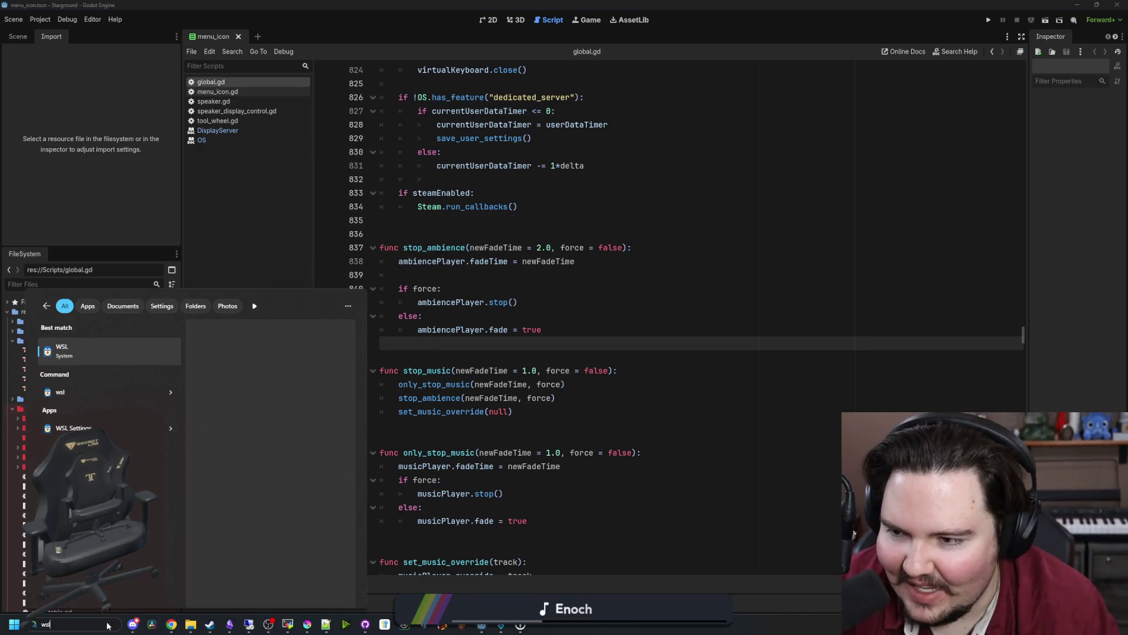
click(93, 351)
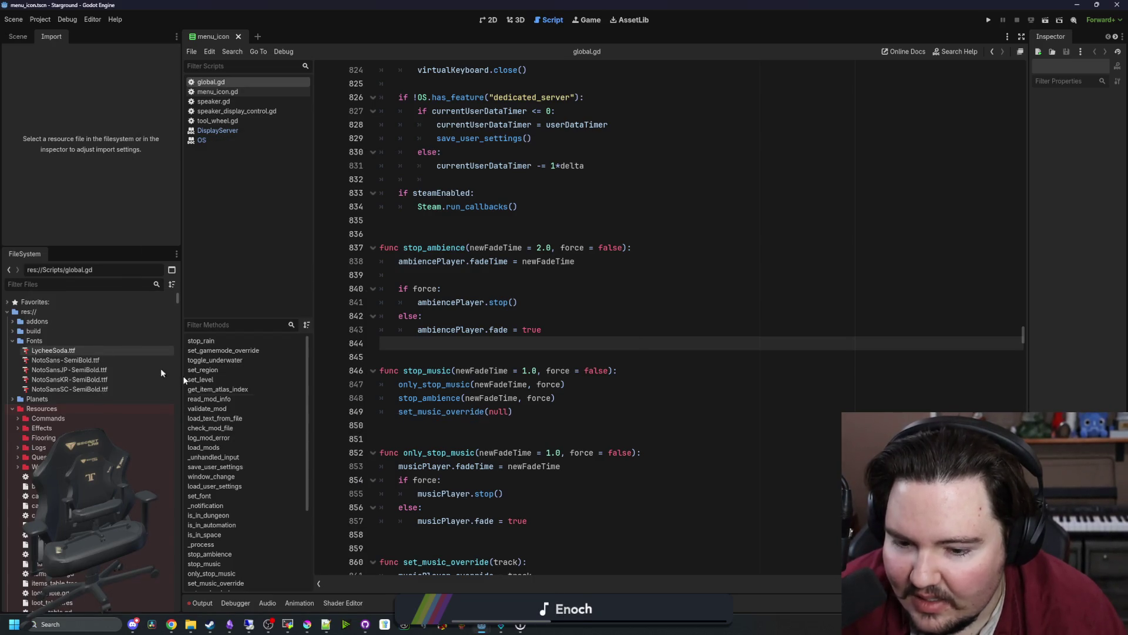
click(90, 624)
text(cmd)
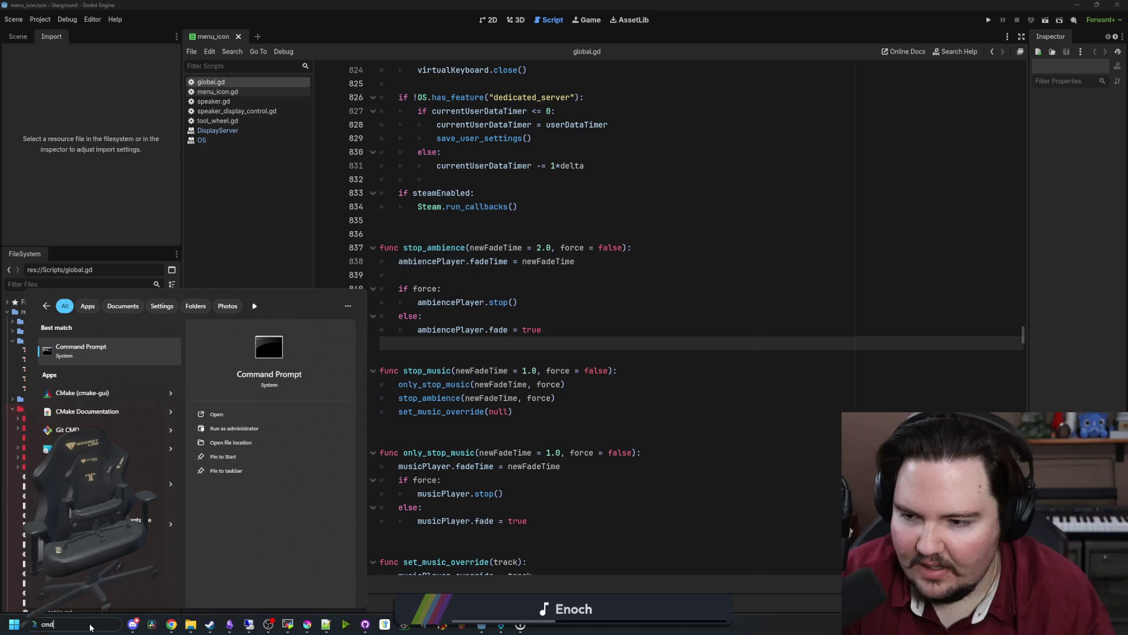
click(207, 431)
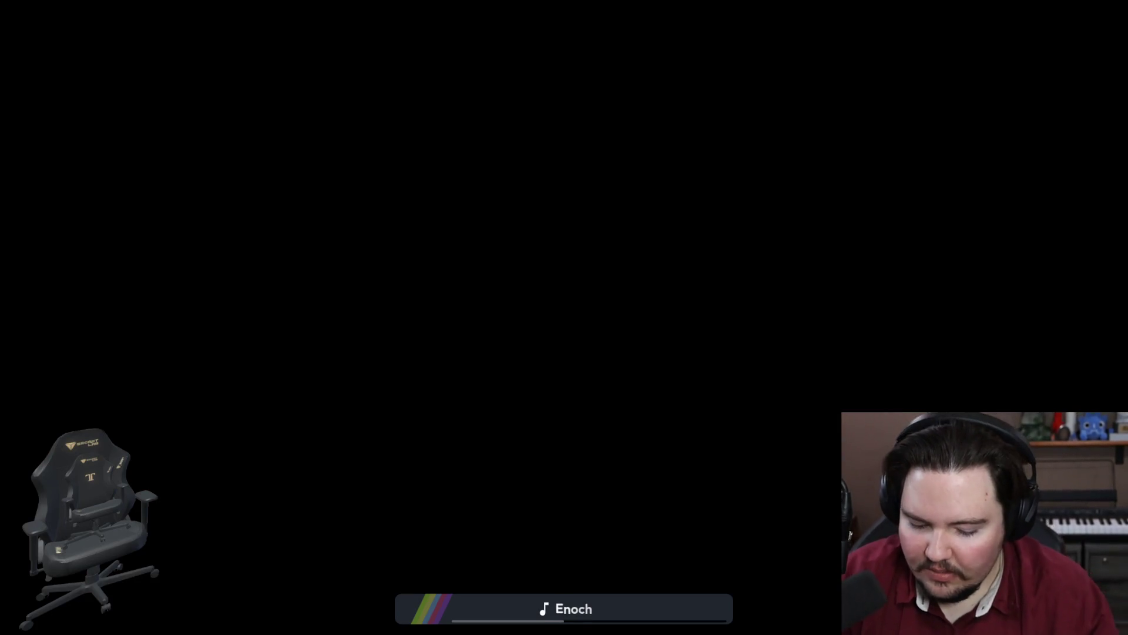
Run wsl, then wsl.exe --install Ubuntu, and select the console output.
text(wsl)
key(Return)
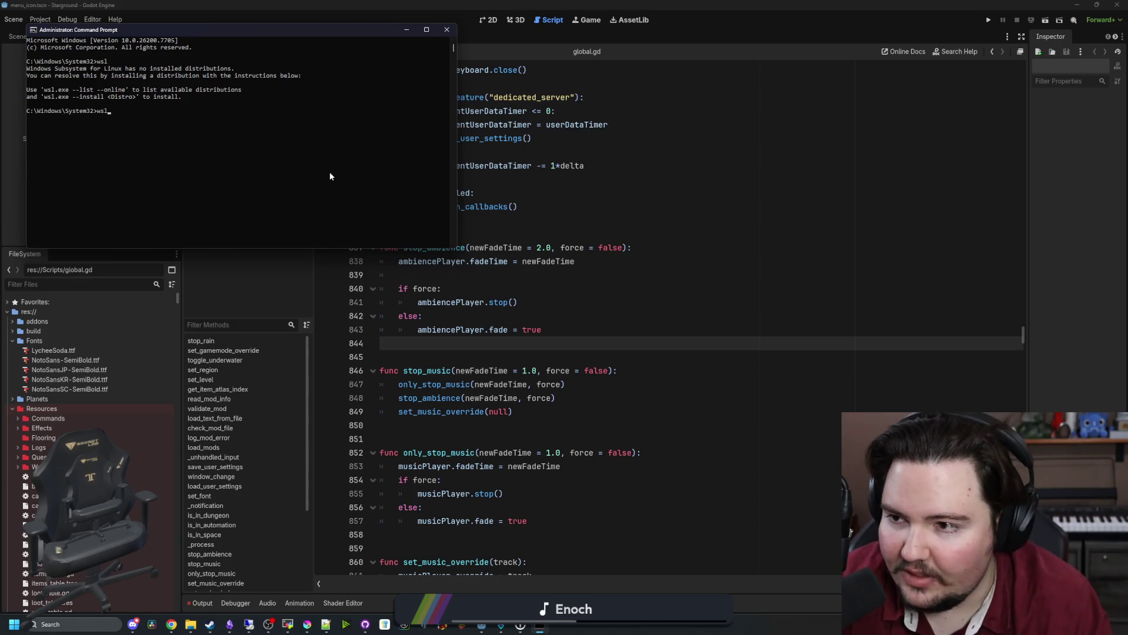
text(.exe -)
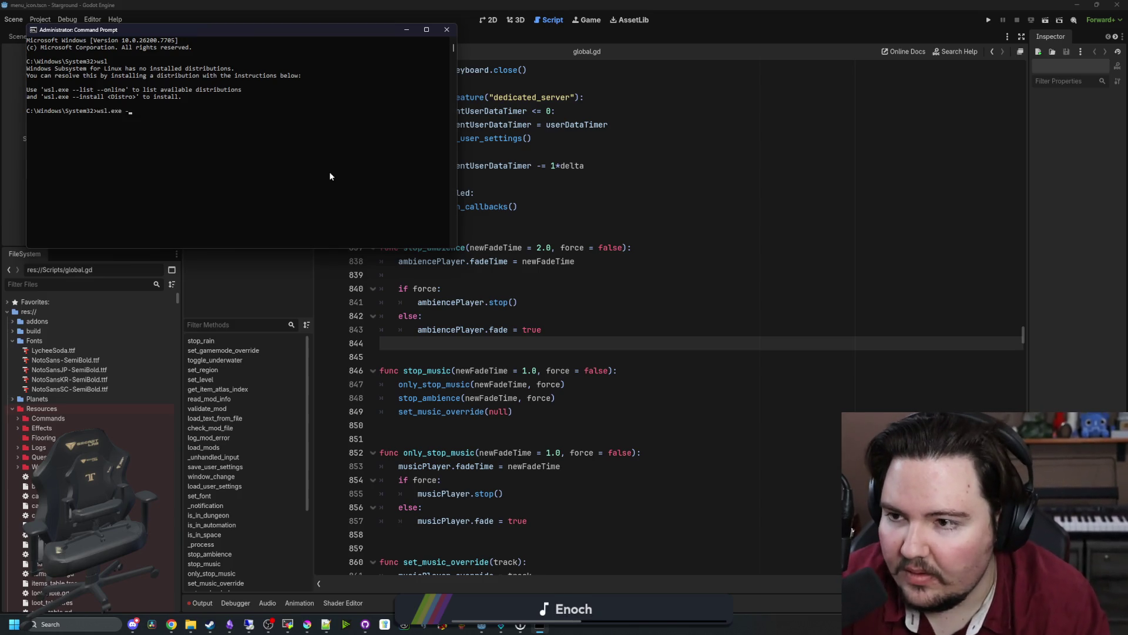
text(-install Ubuntu)
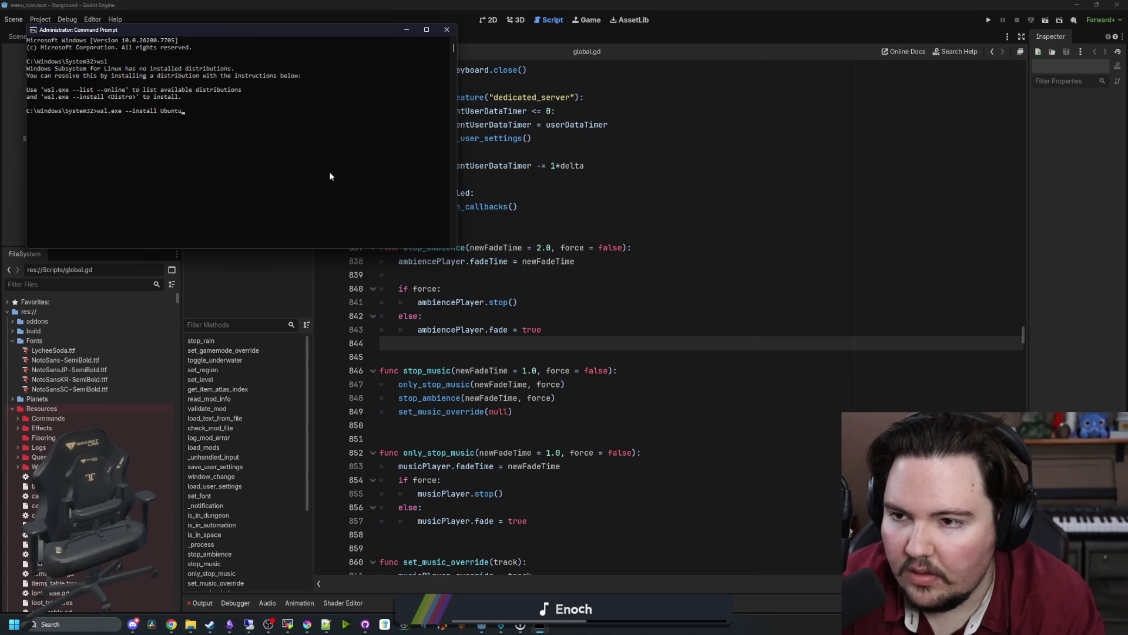
key(Return)
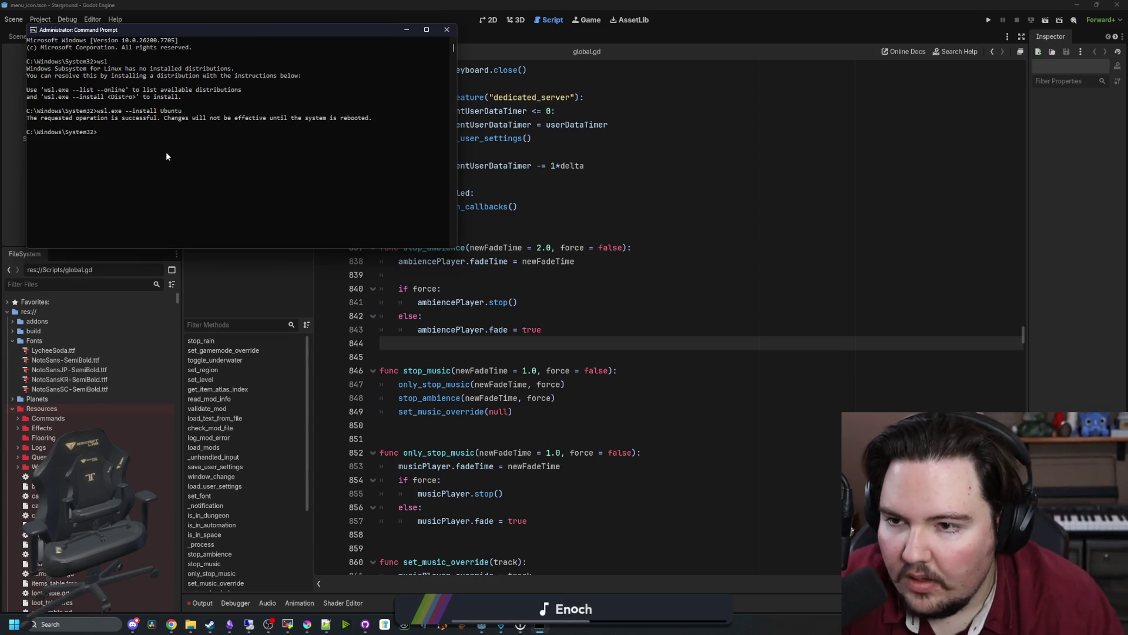
mouse_move(383, 120)
mouse_down()
mouse_move(35, 138)
mouse_move(65, 118)
mouse_up()
click(141, 147)
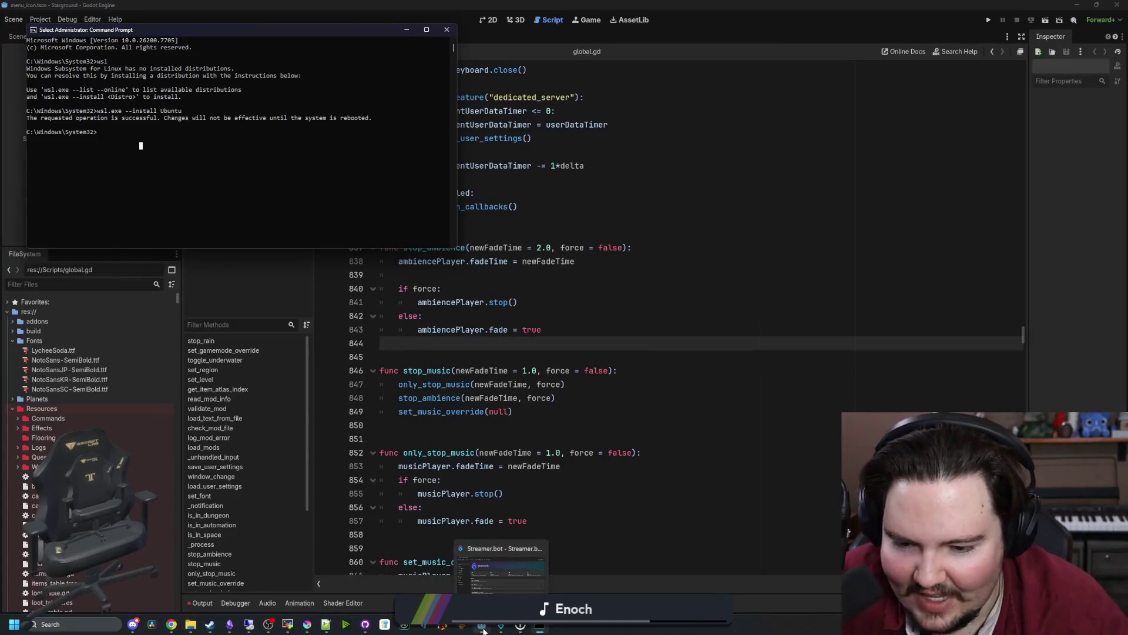
In Krita, deselect and save STARGROUND TEXT.png, confirming the PNG options.
mouse_move(483, 628)
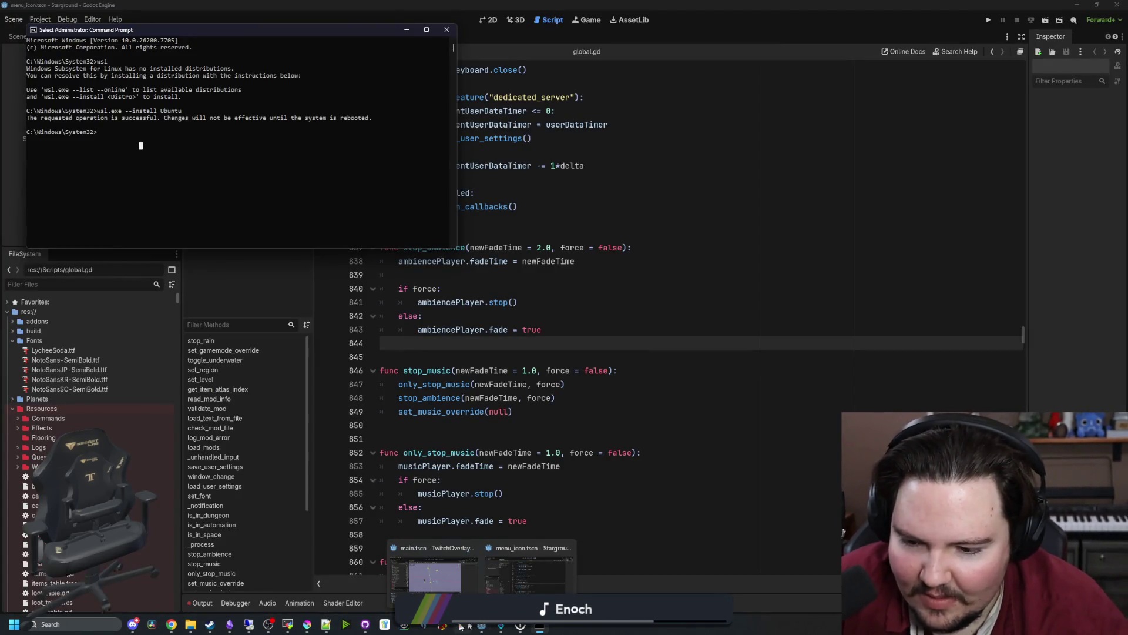
mouse_move(295, 630)
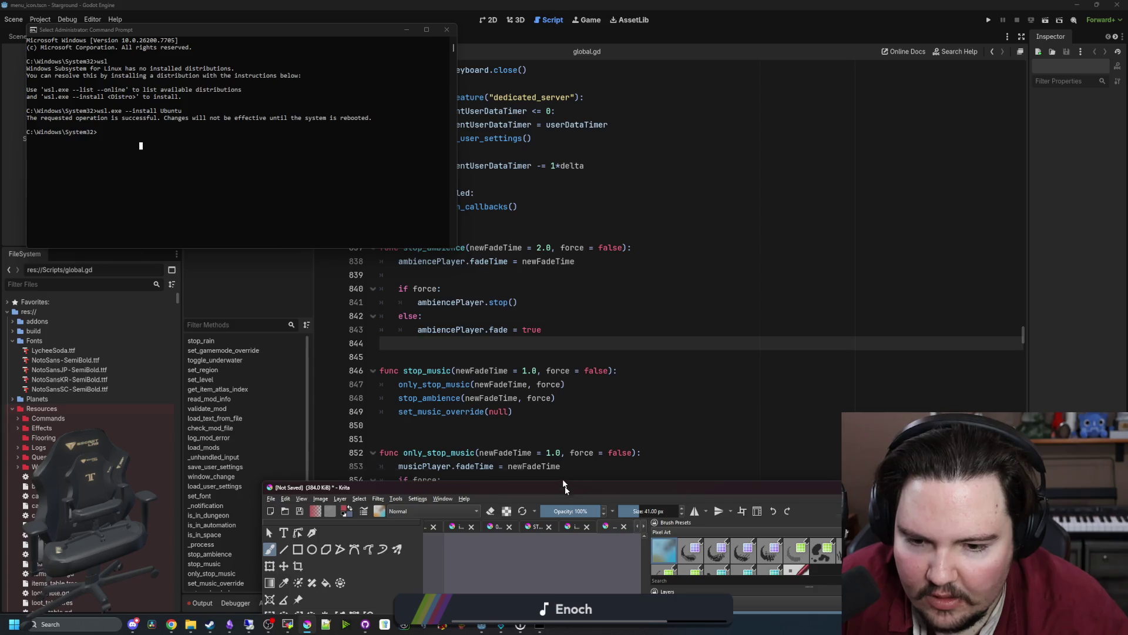
click(306, 573)
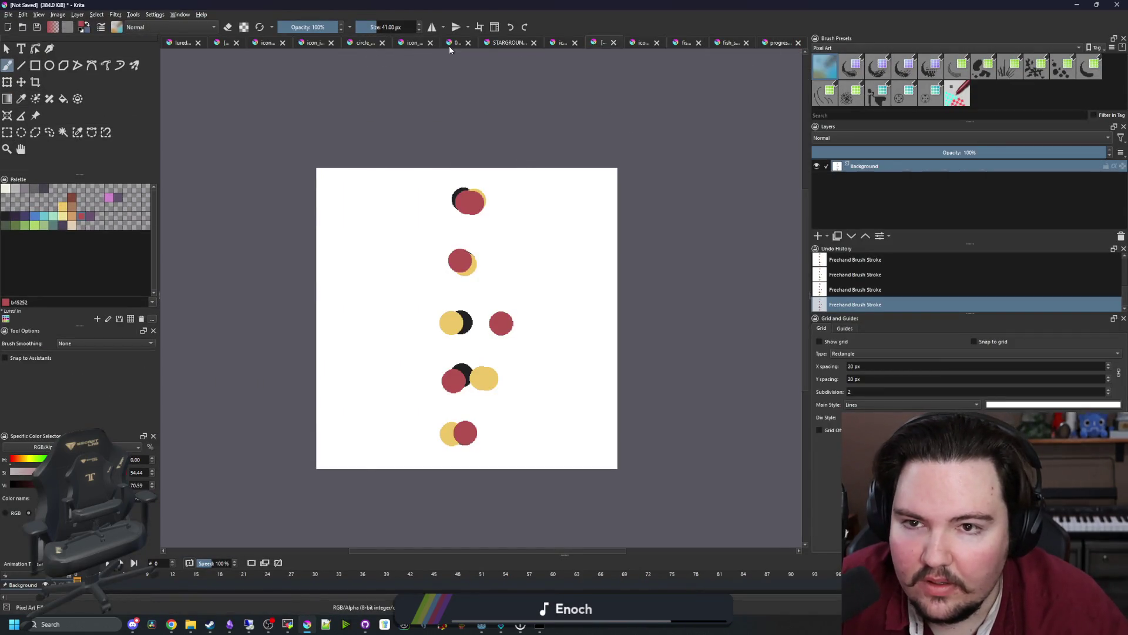
click(503, 42)
scroll(475, 153, down, 4)
scroll(476, 153, up, 2)
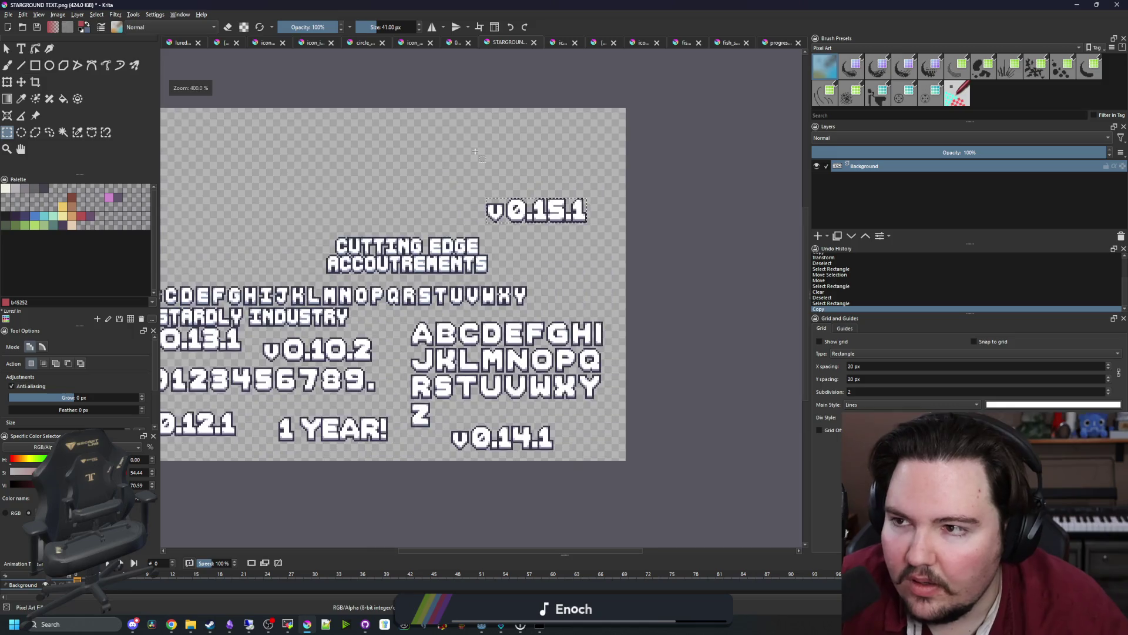
key(ctrl+shift+a)
key(ctrl+s)
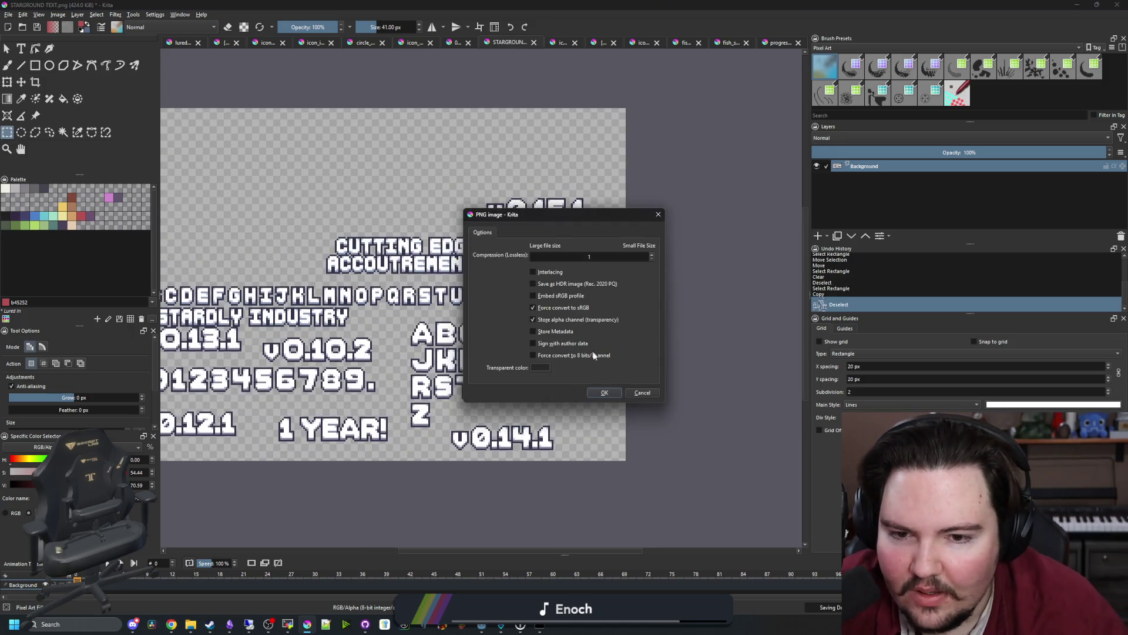
click(603, 391)
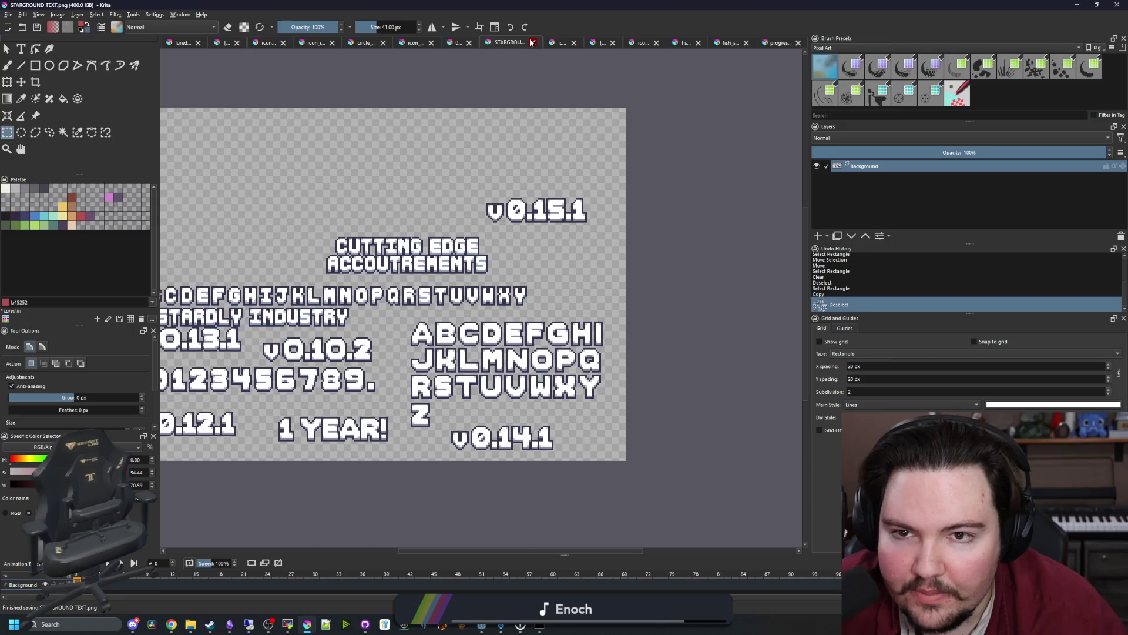
Close STARGROUND TEXT.png, icon_blueprint, circle outline, icon_inventory, icon_research and 0.15.1.jpg.
click(534, 43)
click(445, 44)
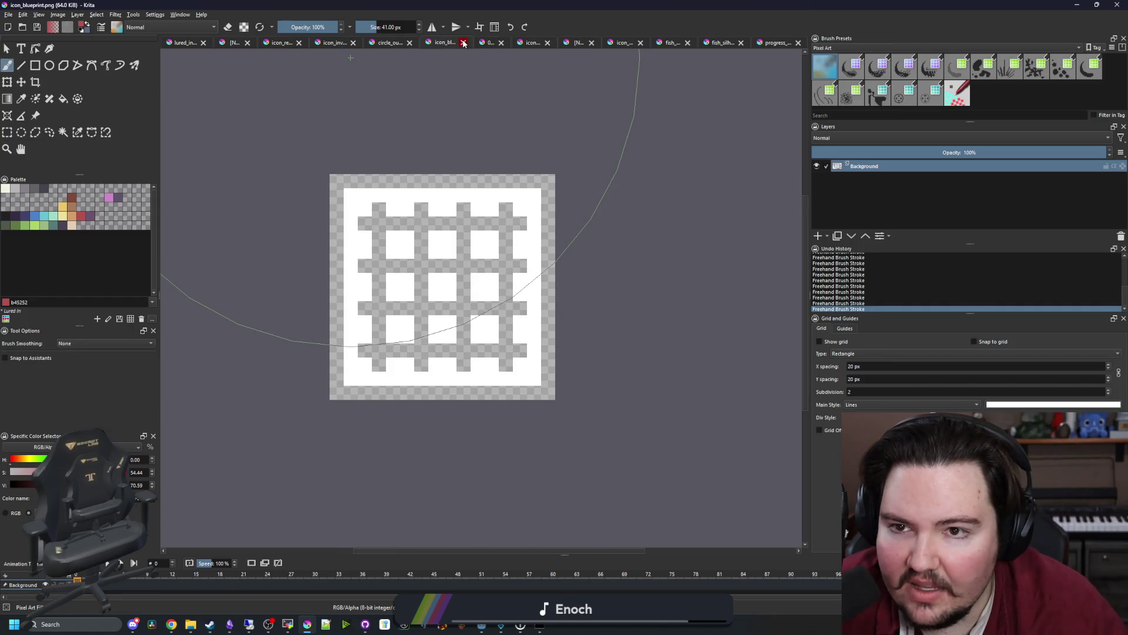
click(464, 42)
click(419, 42)
click(435, 42)
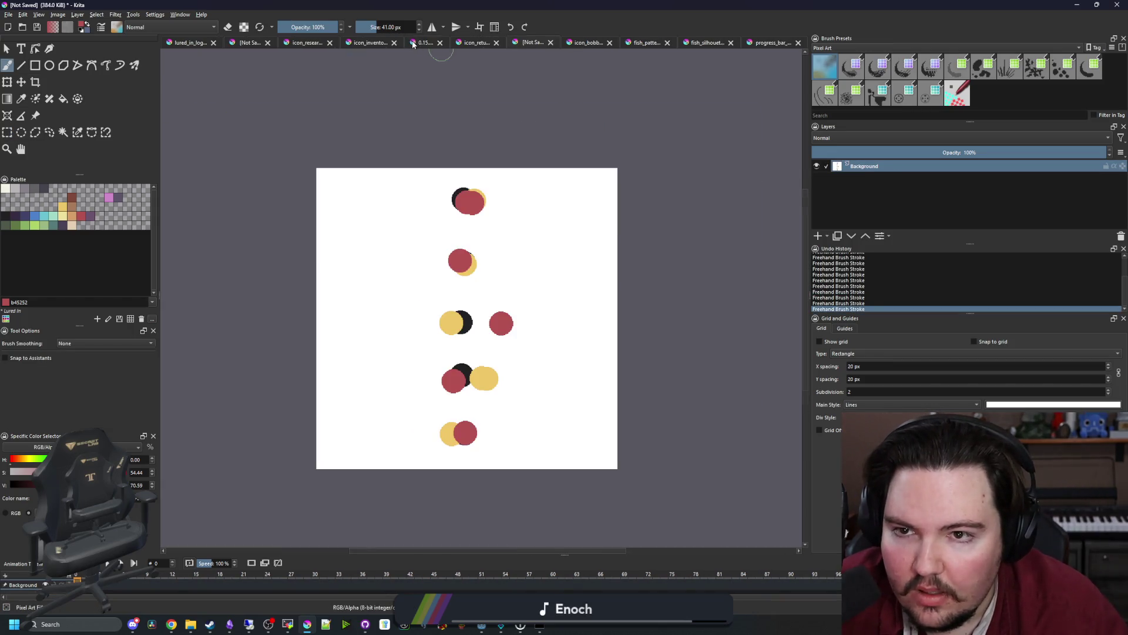
click(413, 45)
click(383, 46)
click(395, 43)
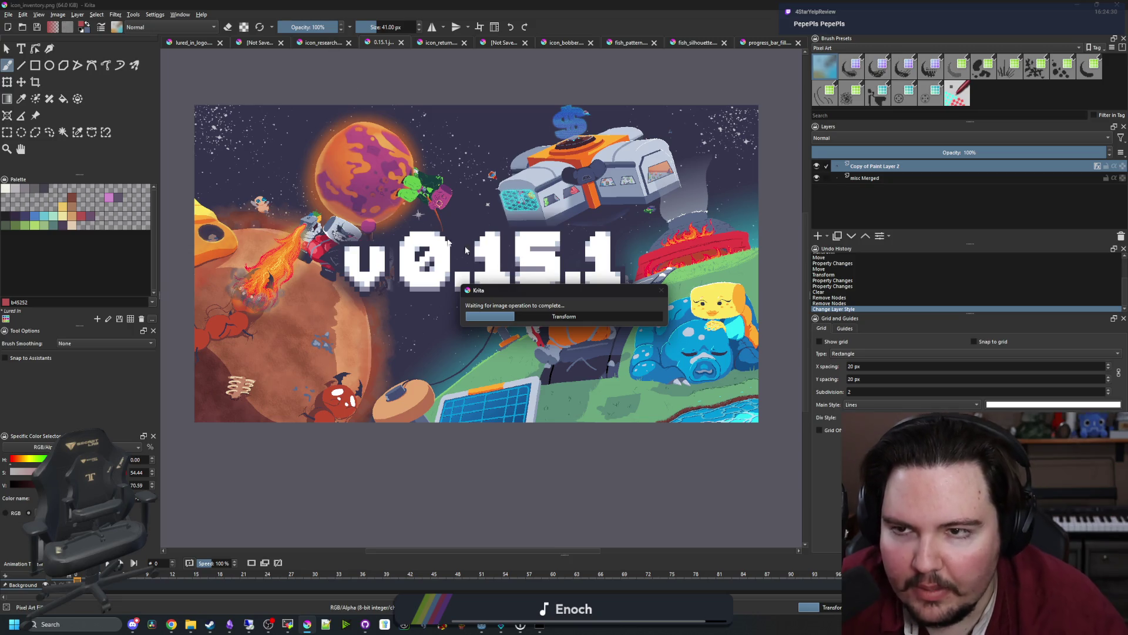
click(346, 43)
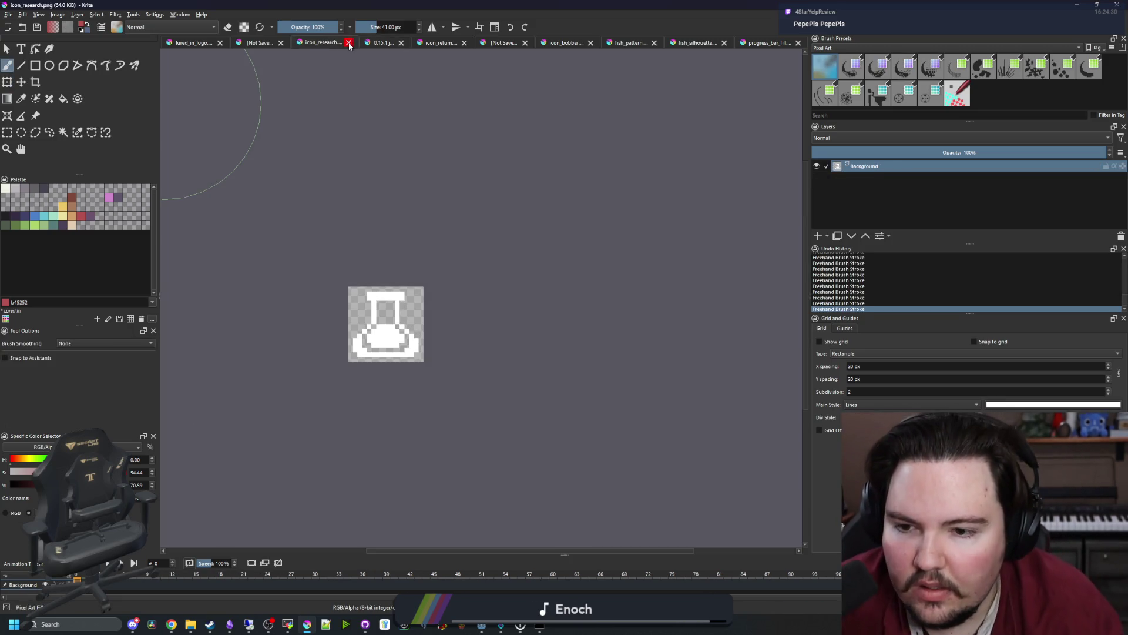
click(350, 43)
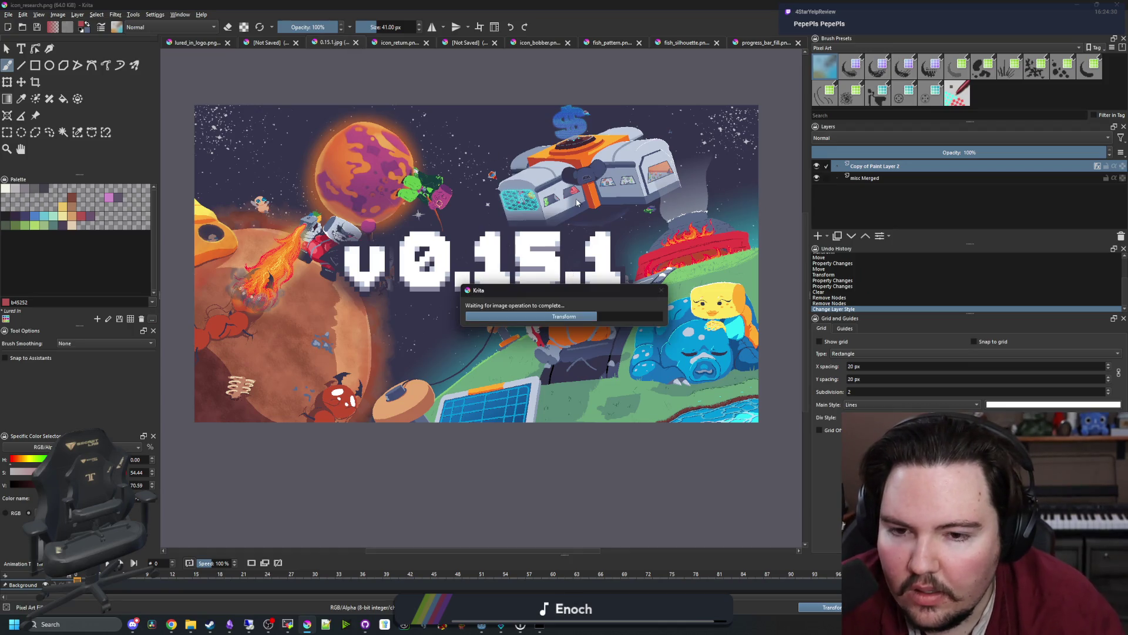
click(357, 42)
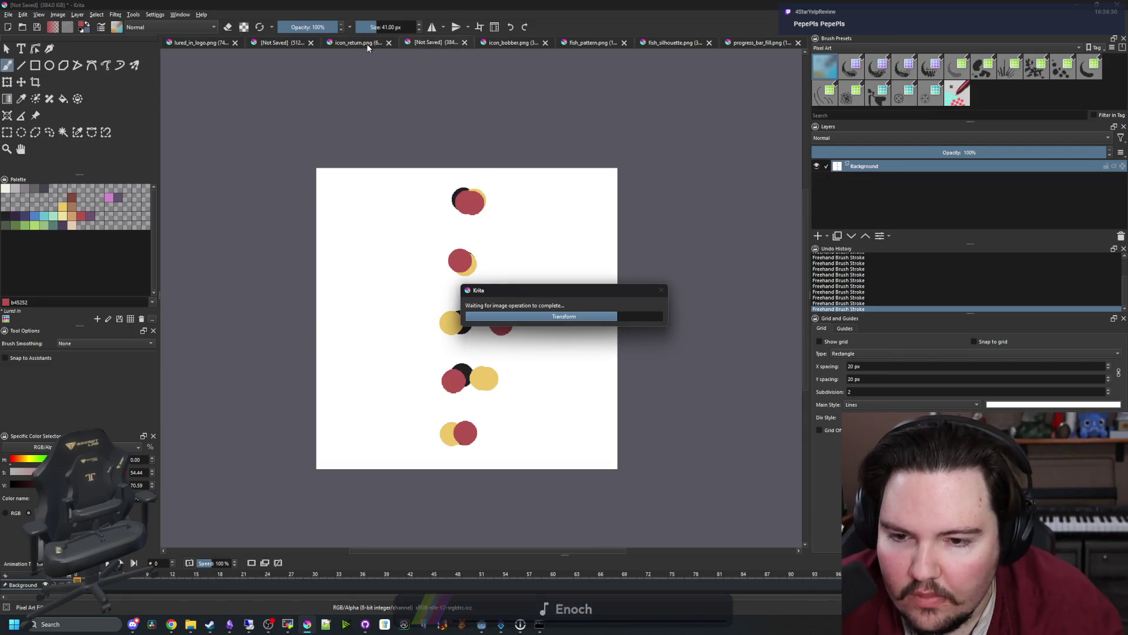
Close lured_in_logo, icon_return, icon_bobber, fish images, progress_bar_fill, discarding both unsaved sketches.
click(214, 45)
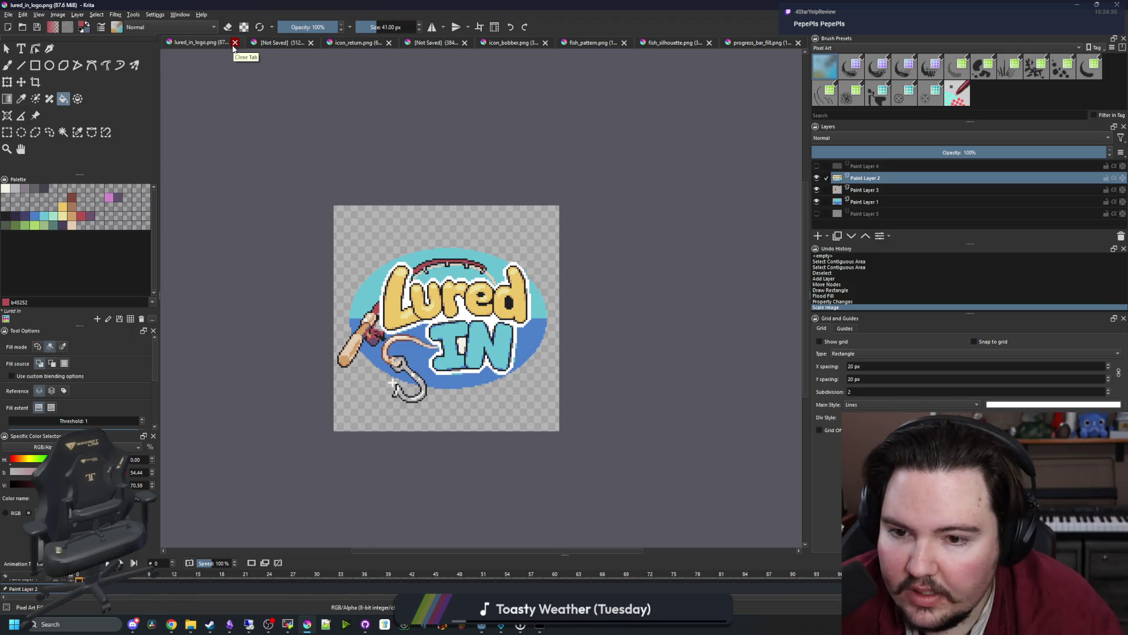
click(235, 43)
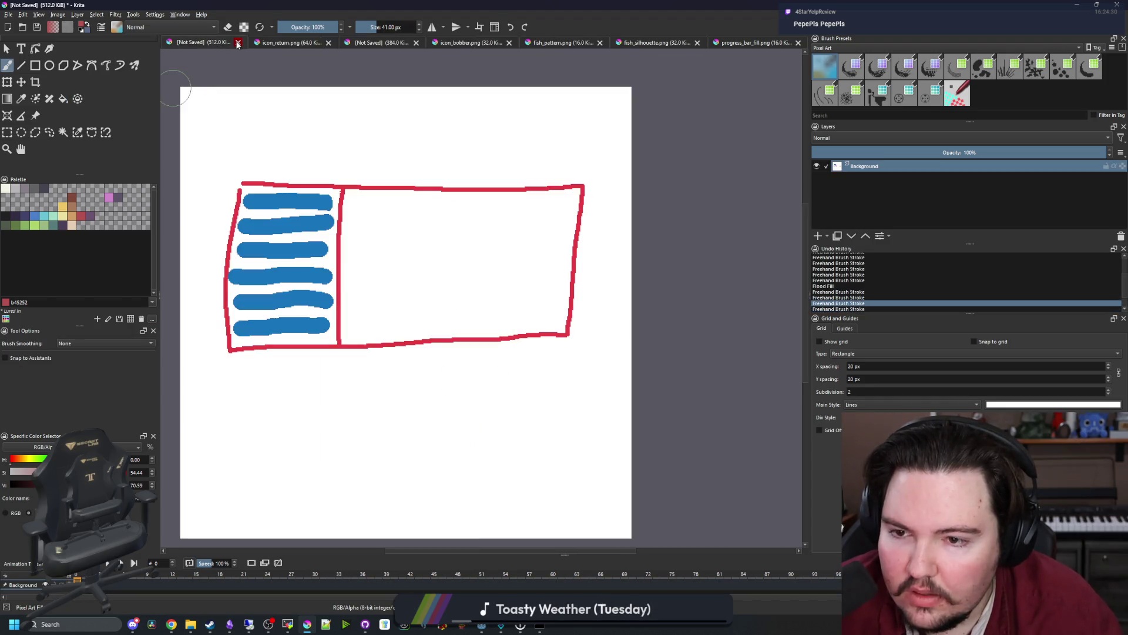
click(238, 44)
click(581, 322)
click(239, 45)
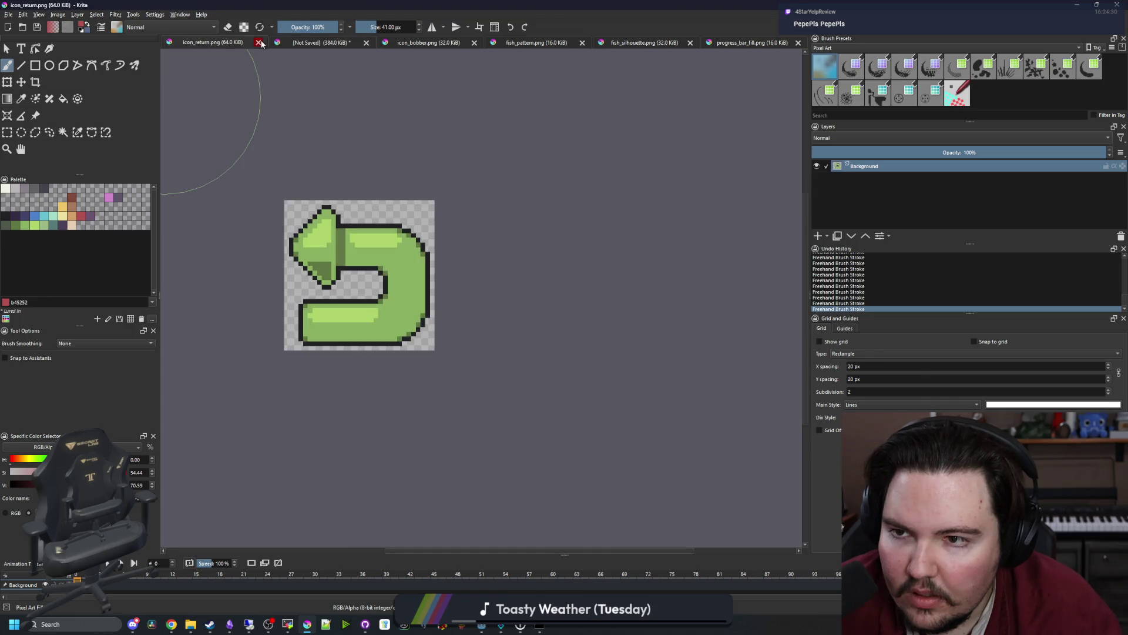
click(260, 43)
click(281, 42)
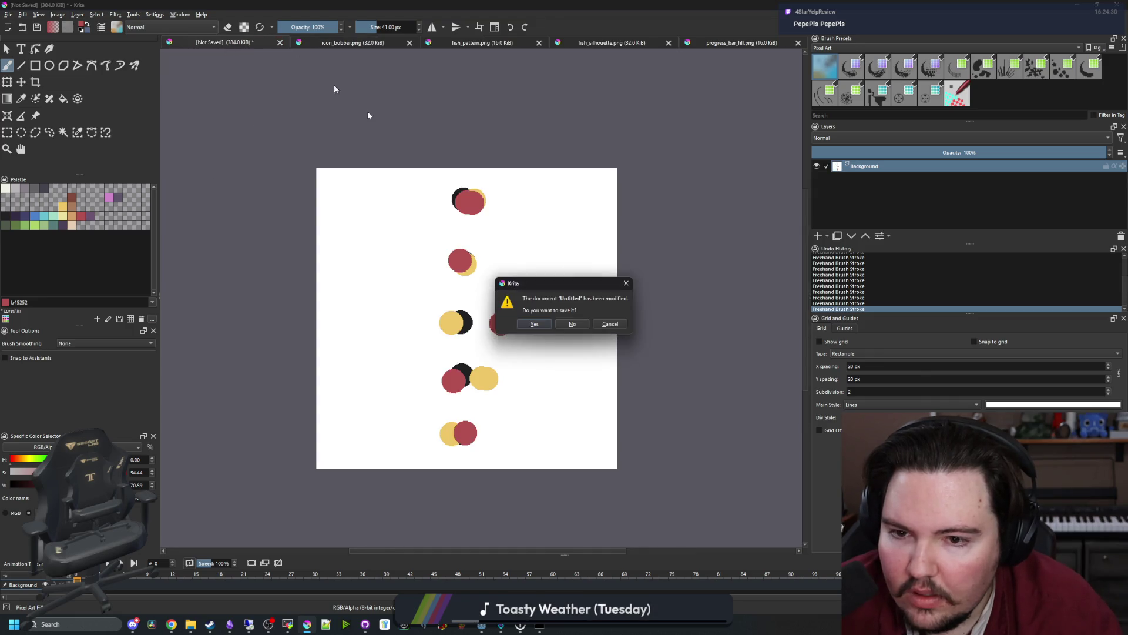
click(574, 323)
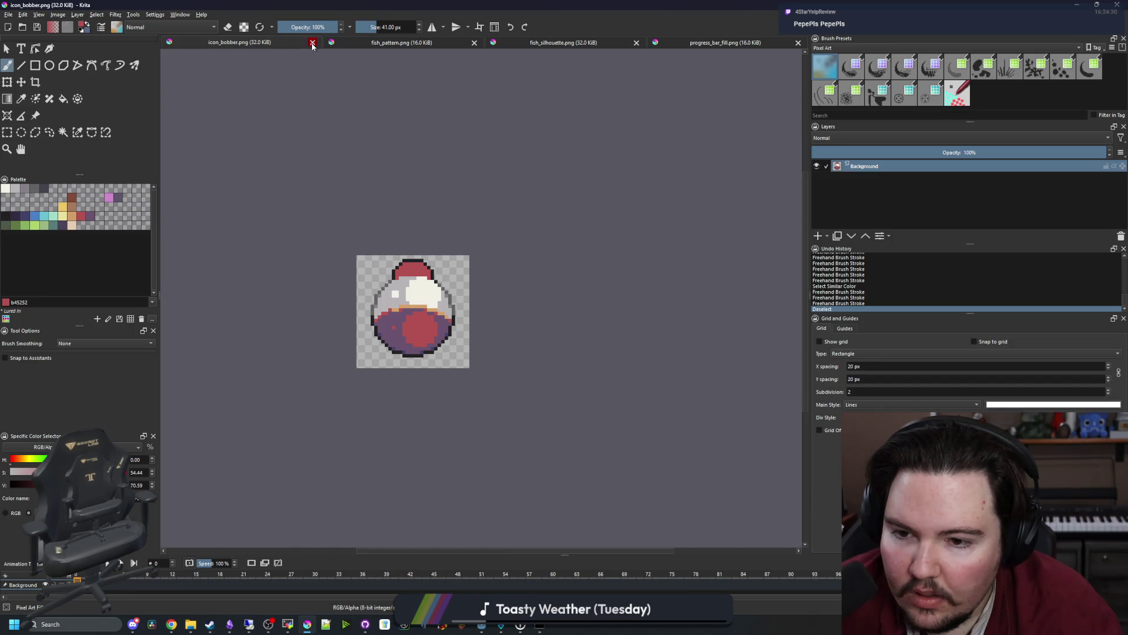
click(312, 43)
click(365, 43)
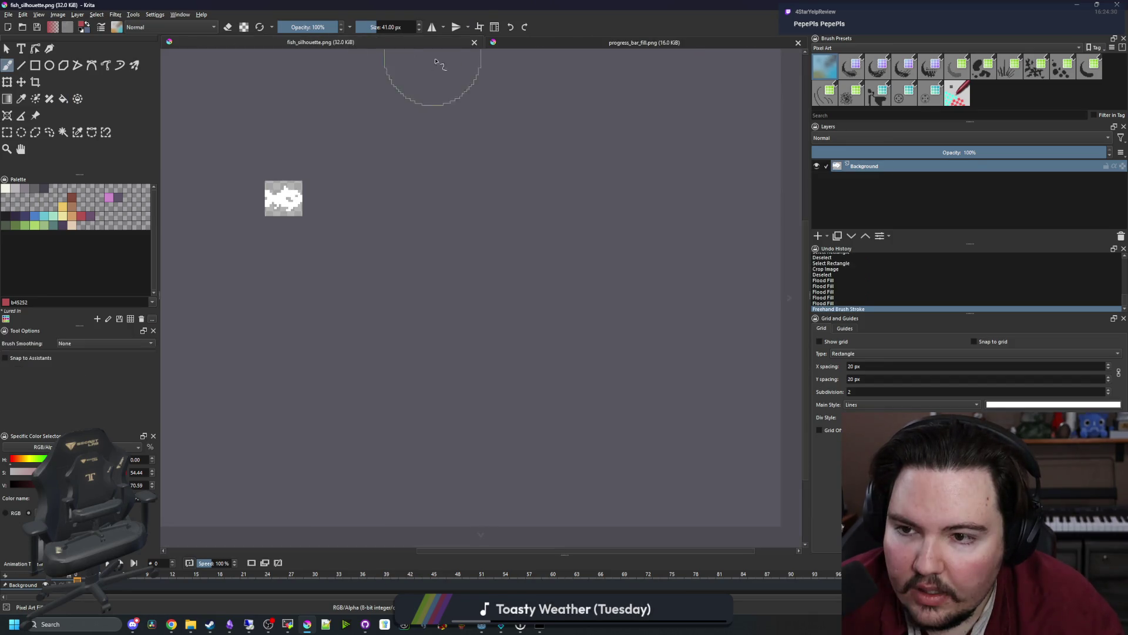
click(474, 43)
click(798, 42)
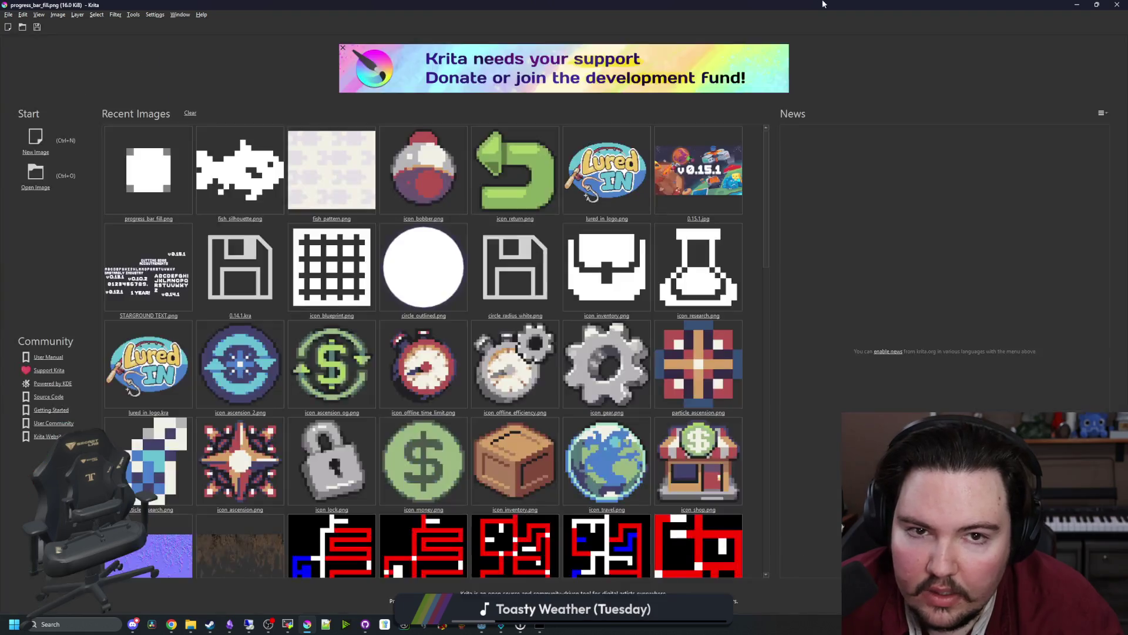
Quit Krita and close the MobaXterm remote terminal, confirming its running sessions.
click(855, 224)
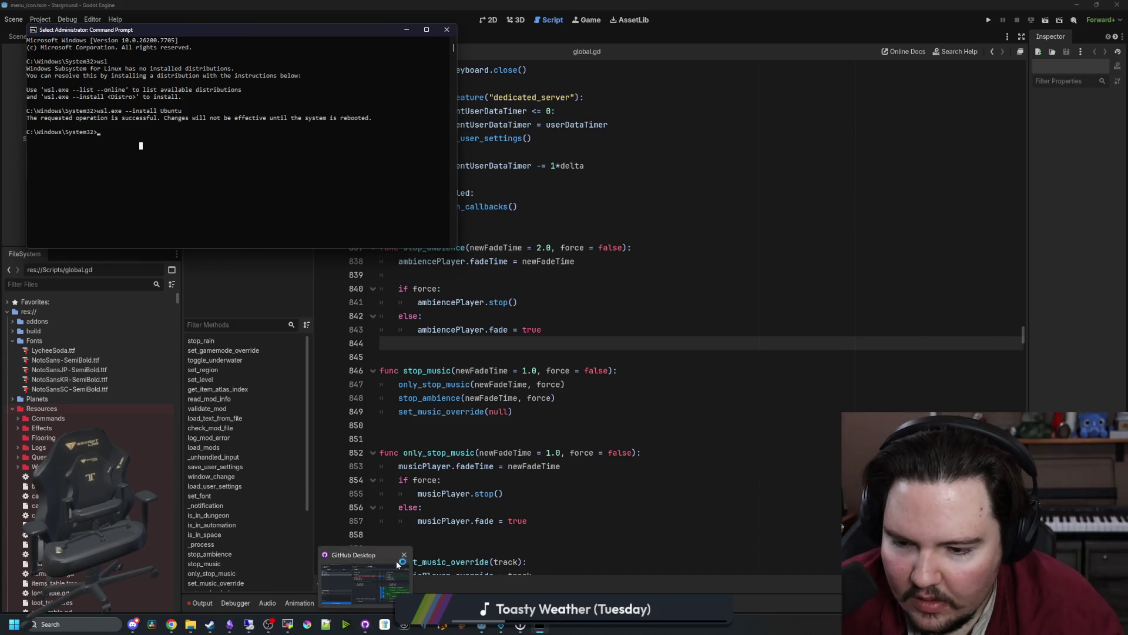
click(288, 625)
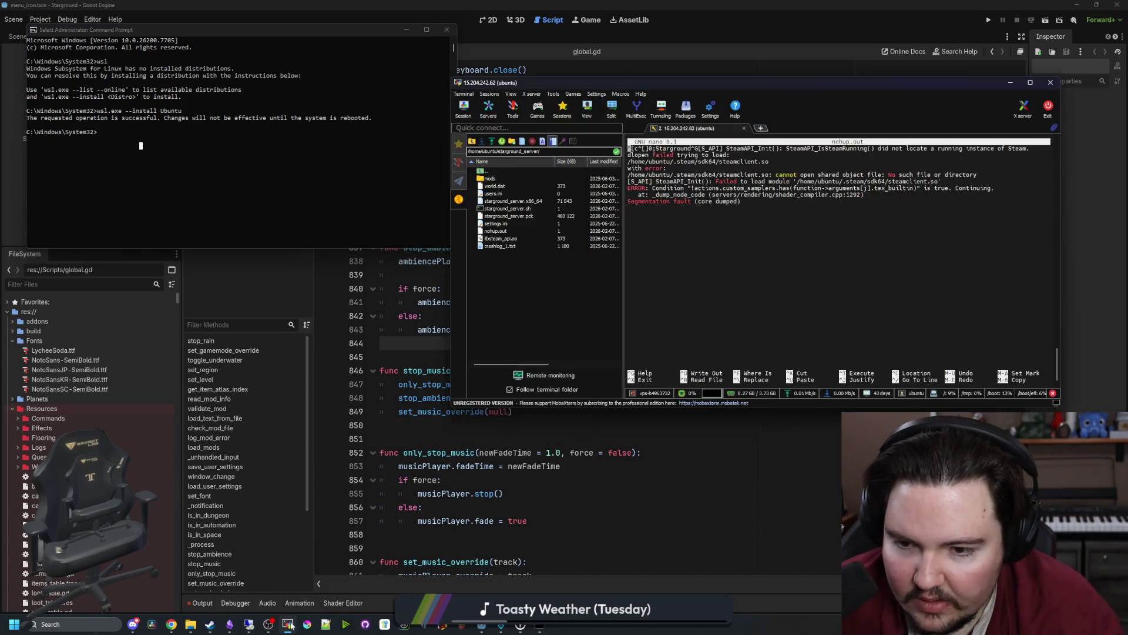
click(1051, 83)
click(739, 262)
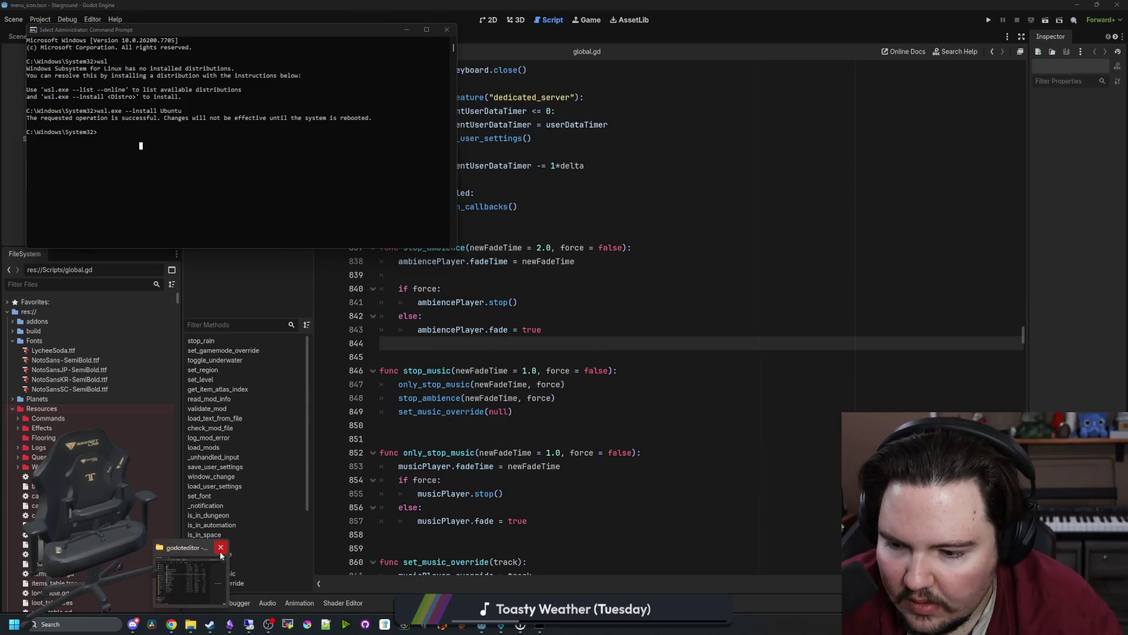
Bring the Godot editor forward and un-maximize its window with Win+Down.
mouse_move(228, 626)
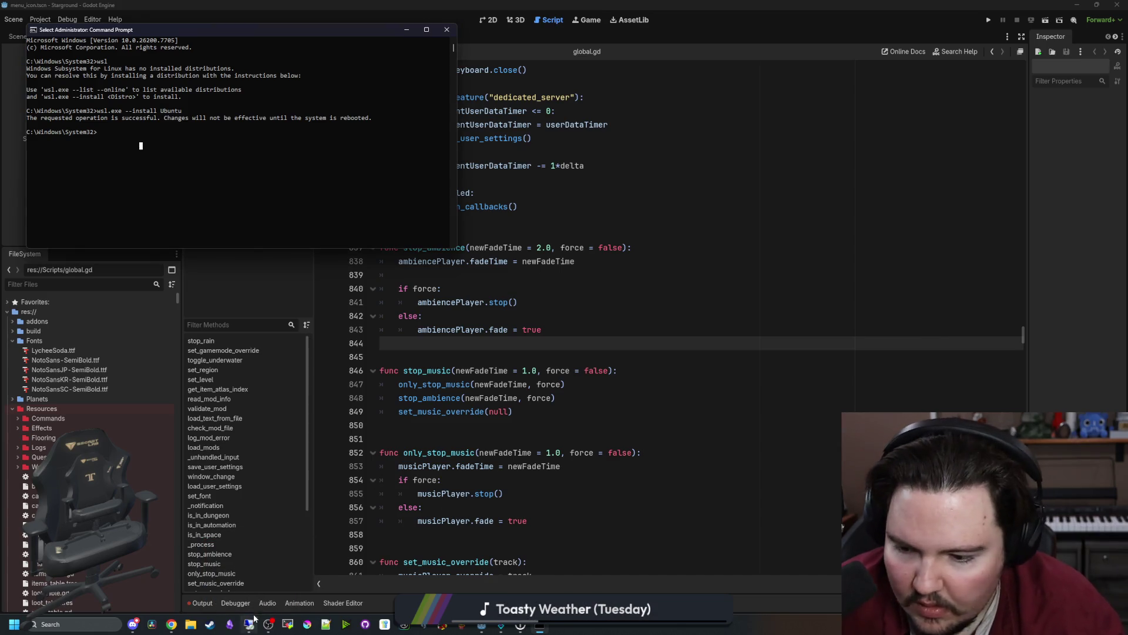
key(alt+Tab)
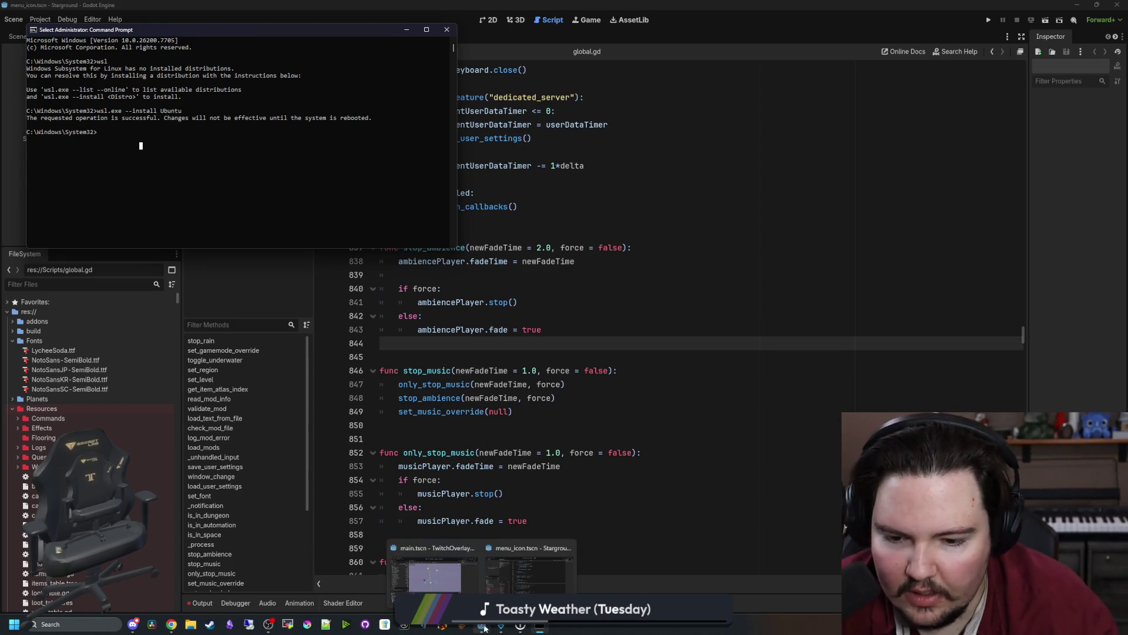
click(629, 341)
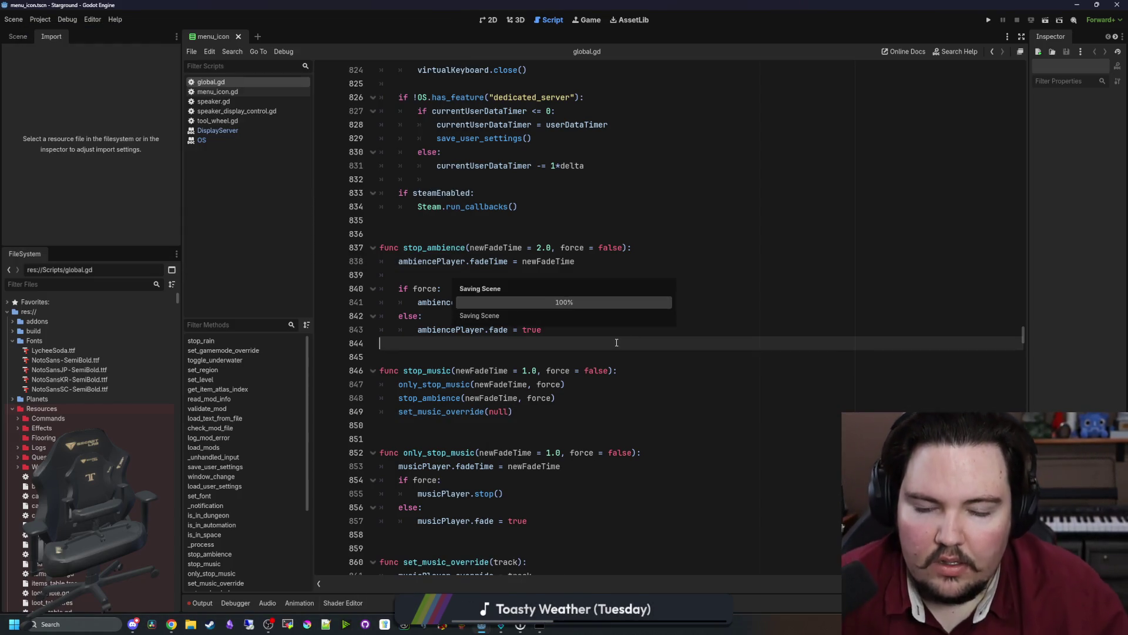
key(super+Down)
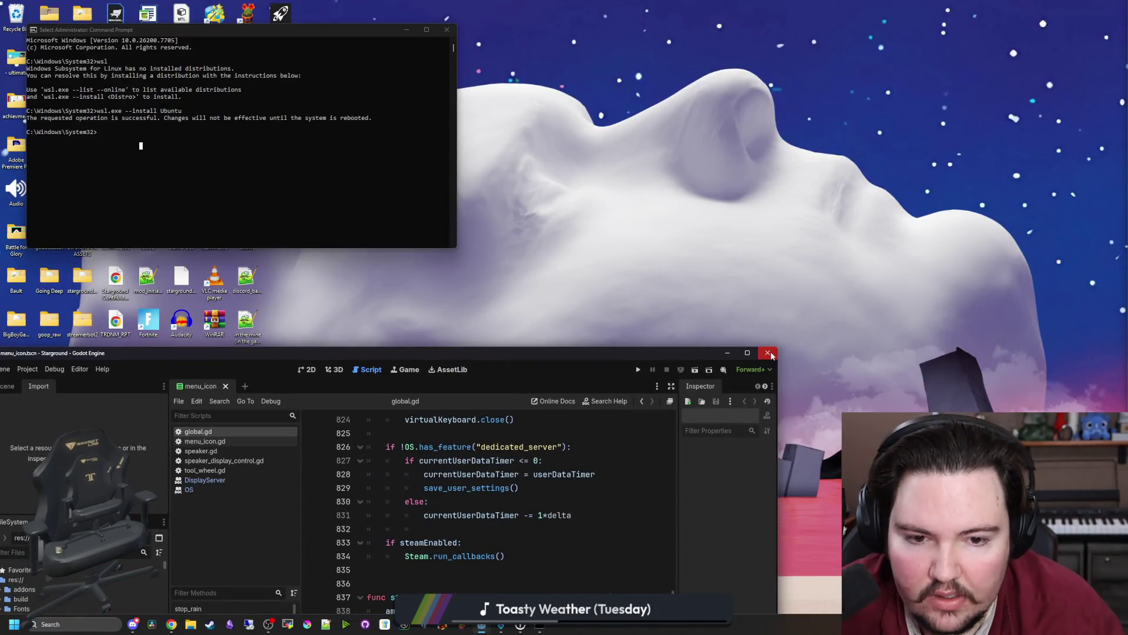
Close the Godot editor, then close Streamer.bot from the taskbar and confirm Yes.
click(771, 355)
mouse_move(501, 623)
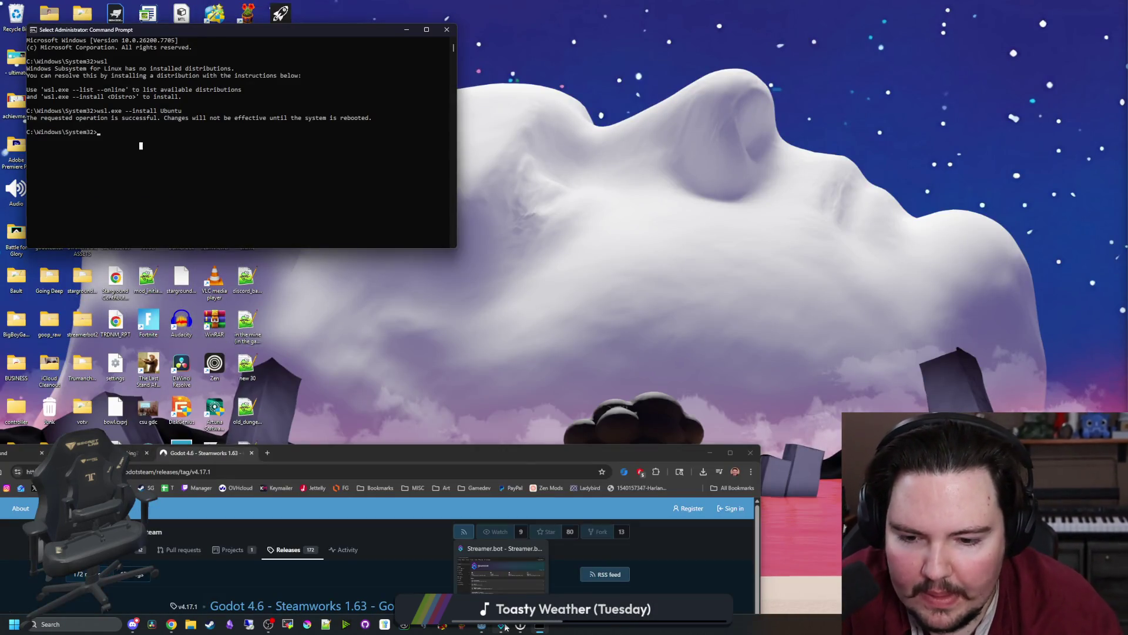
mouse_move(515, 591)
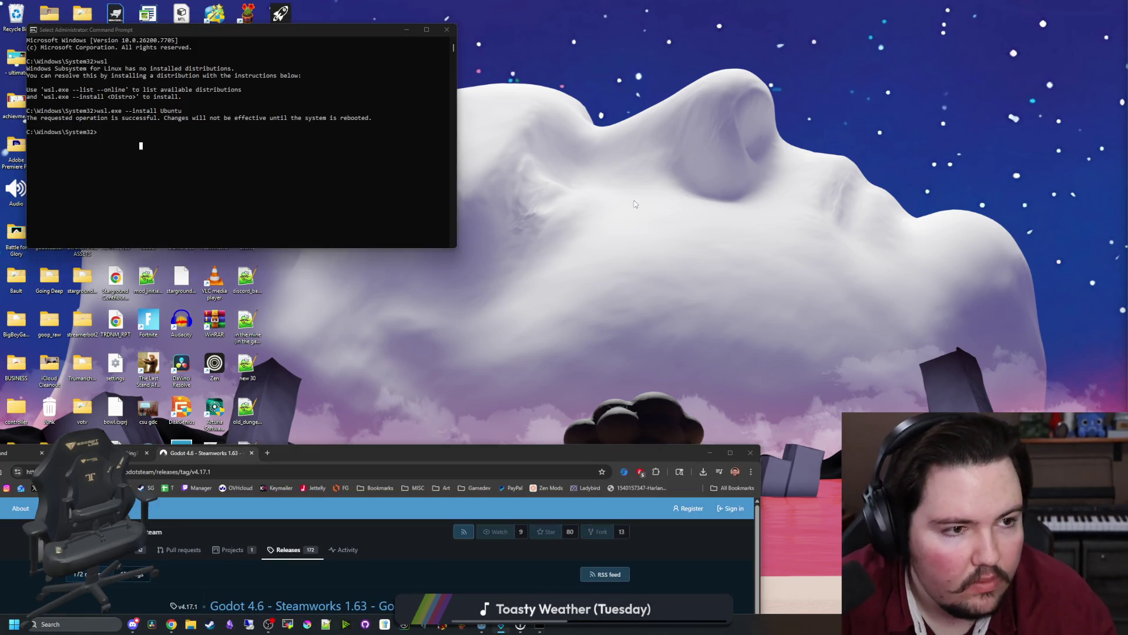
click(501, 622)
click(960, 249)
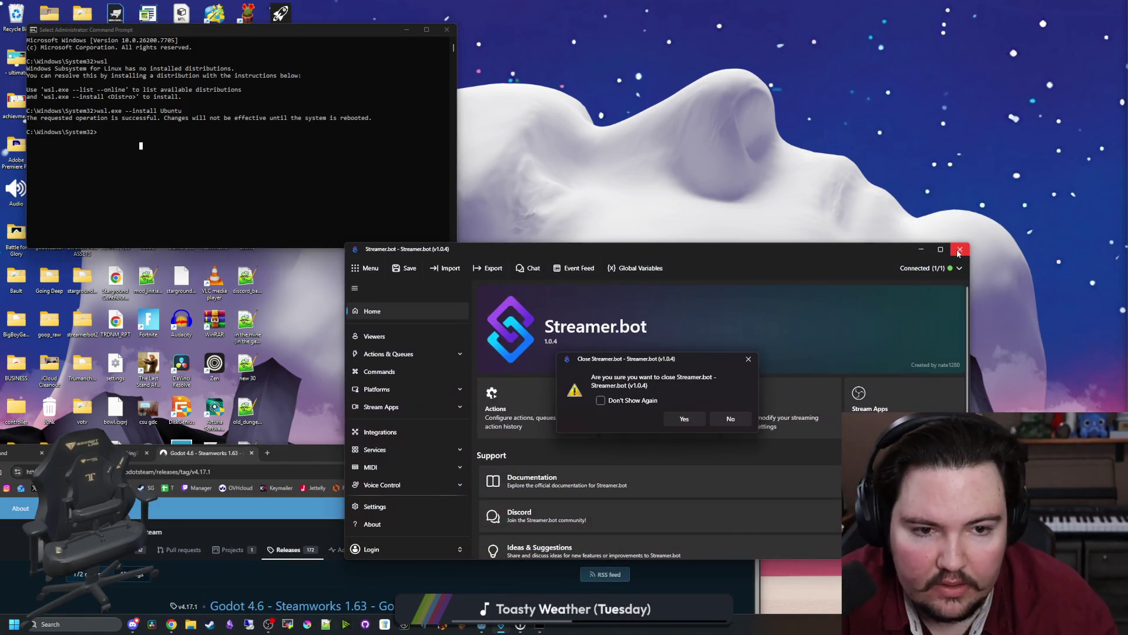
click(684, 420)
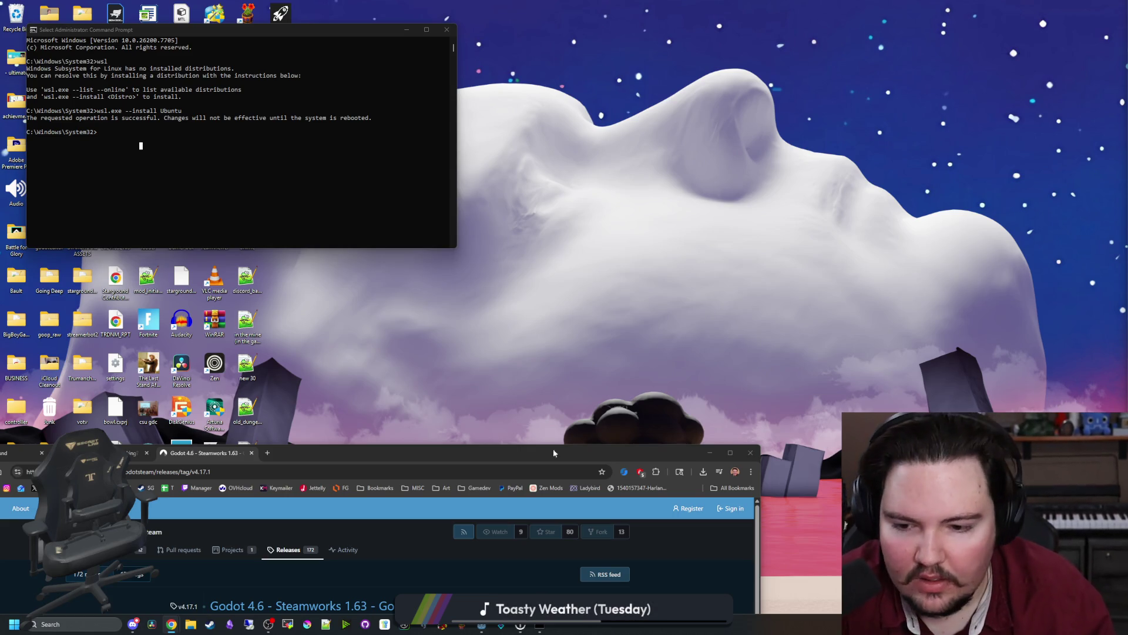
Reposition Chrome and seek the Running Linux in Windows video to Create Virtual Machine.
mouse_move(170, 626)
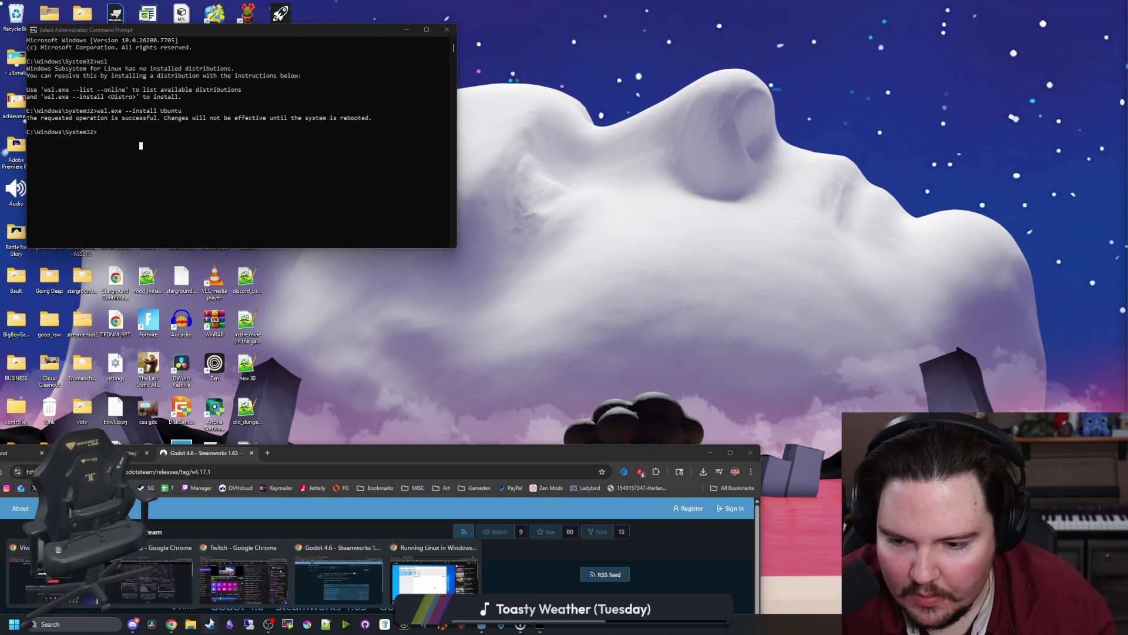
click(435, 578)
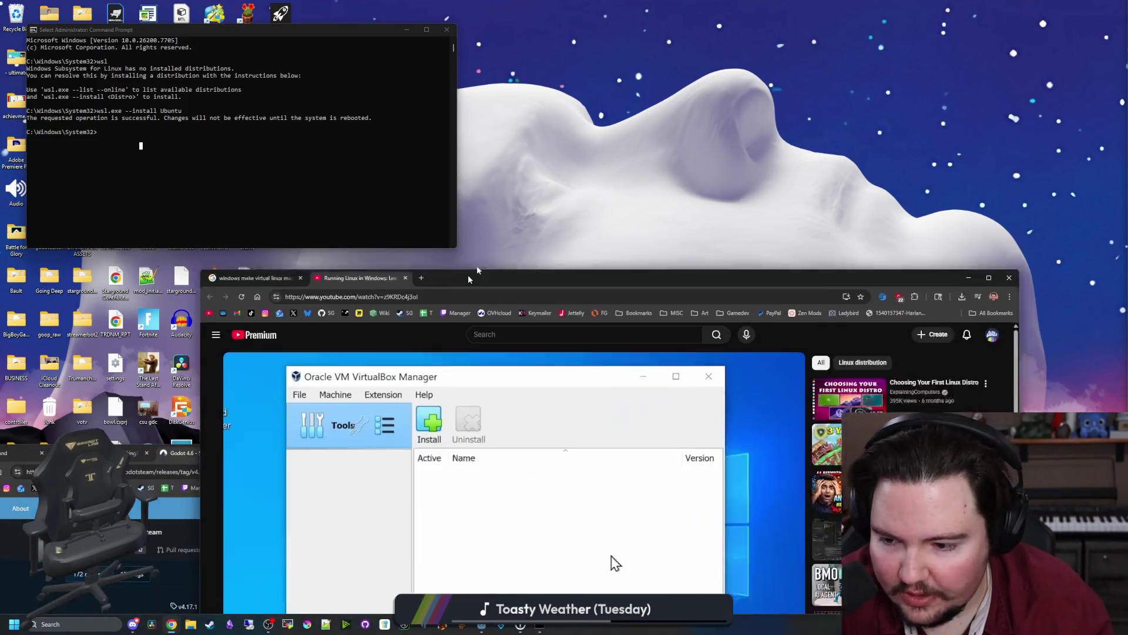
drag(470, 278, 500, 131)
click(436, 507)
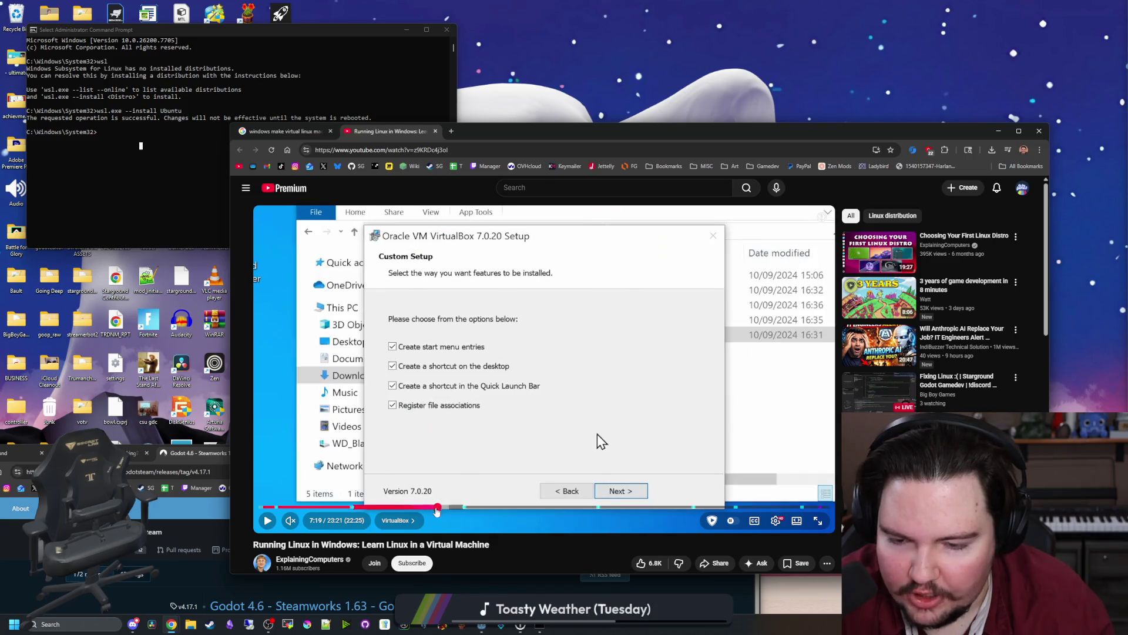
click(420, 506)
click(404, 506)
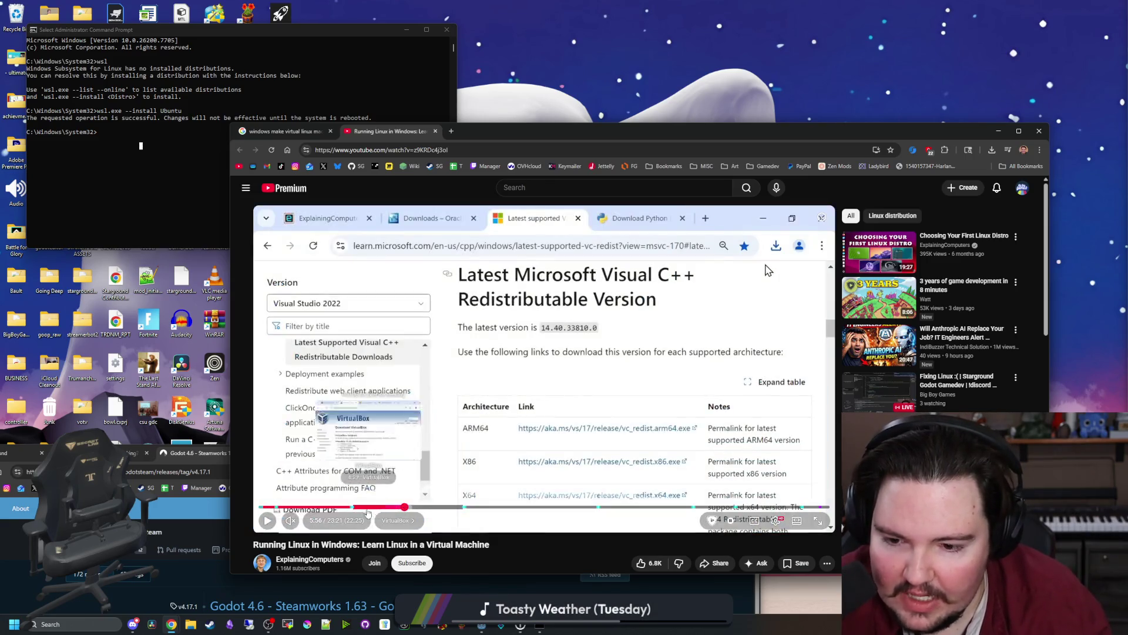
click(365, 506)
click(362, 507)
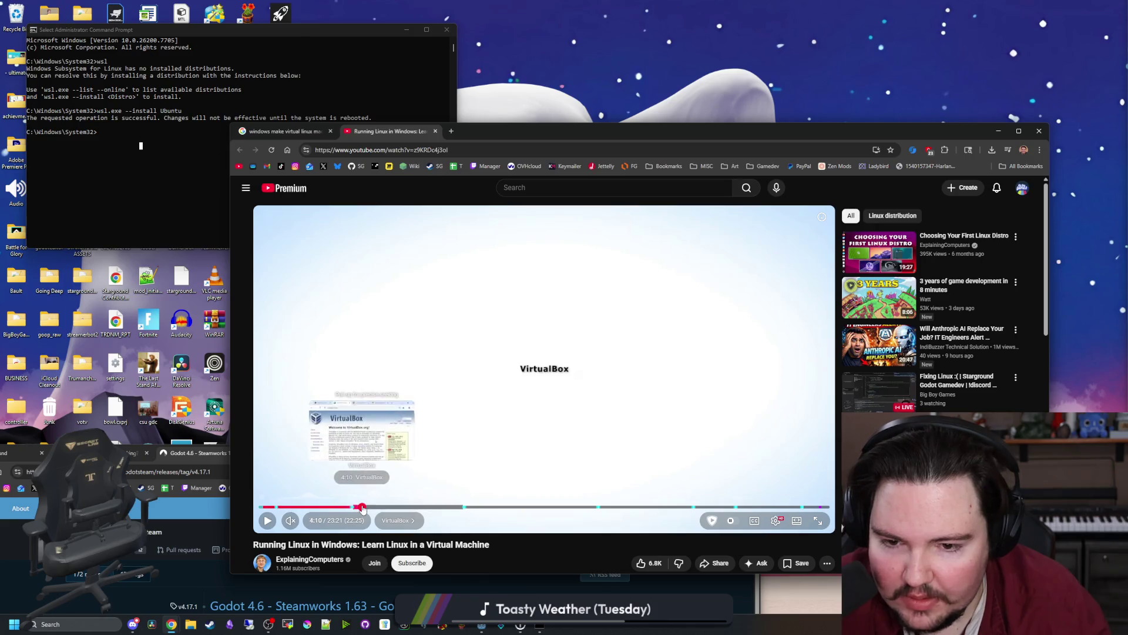
click(322, 507)
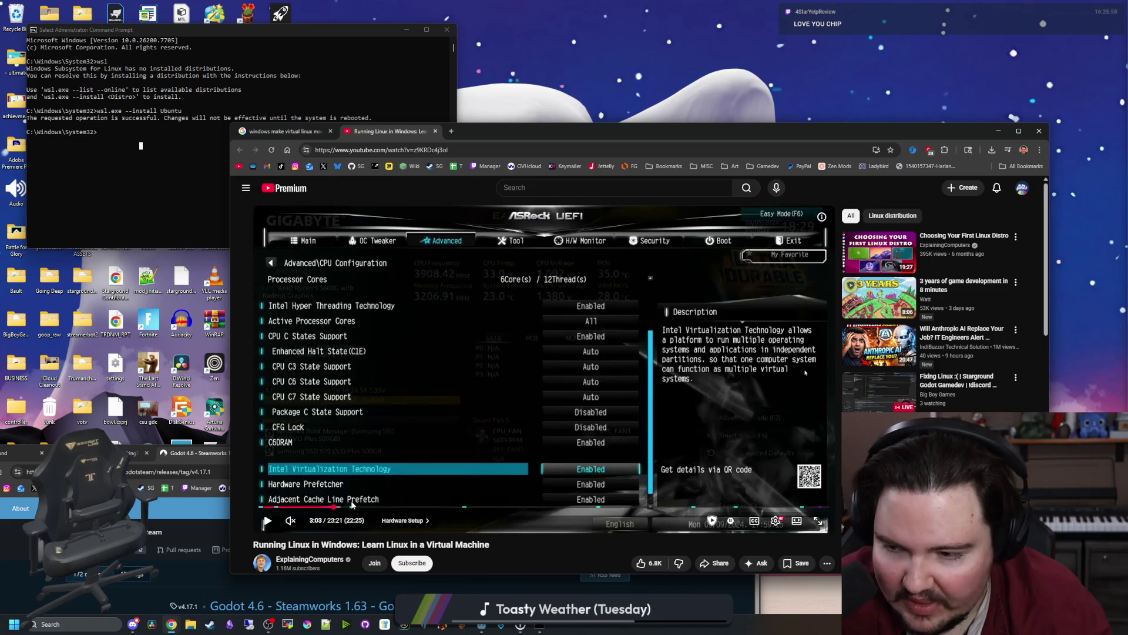
click(344, 506)
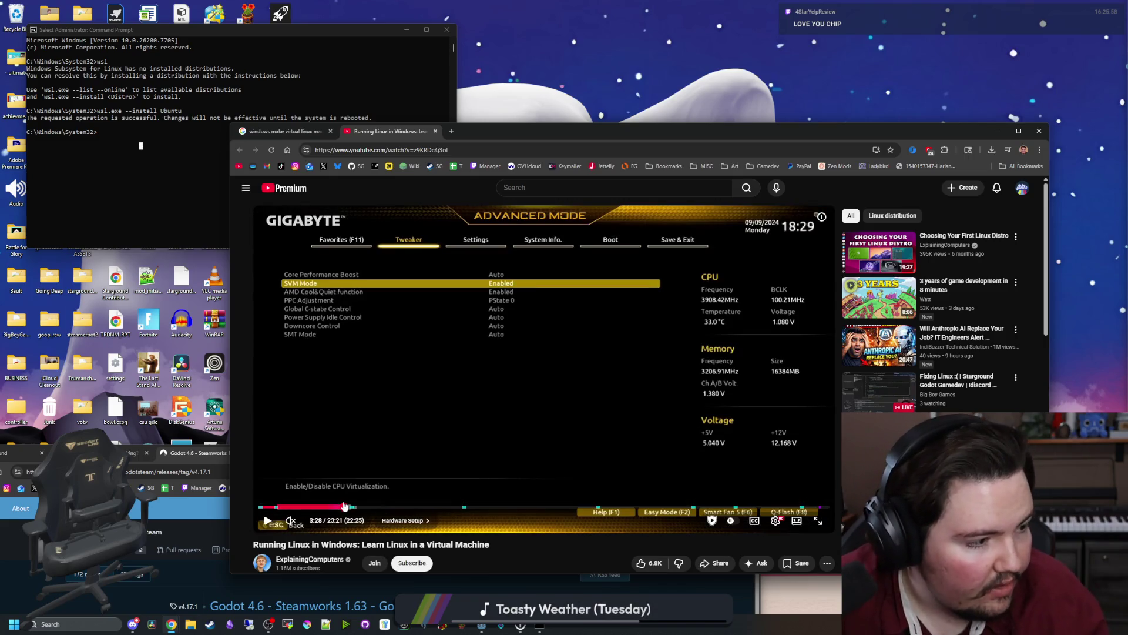
drag(358, 506, 405, 507)
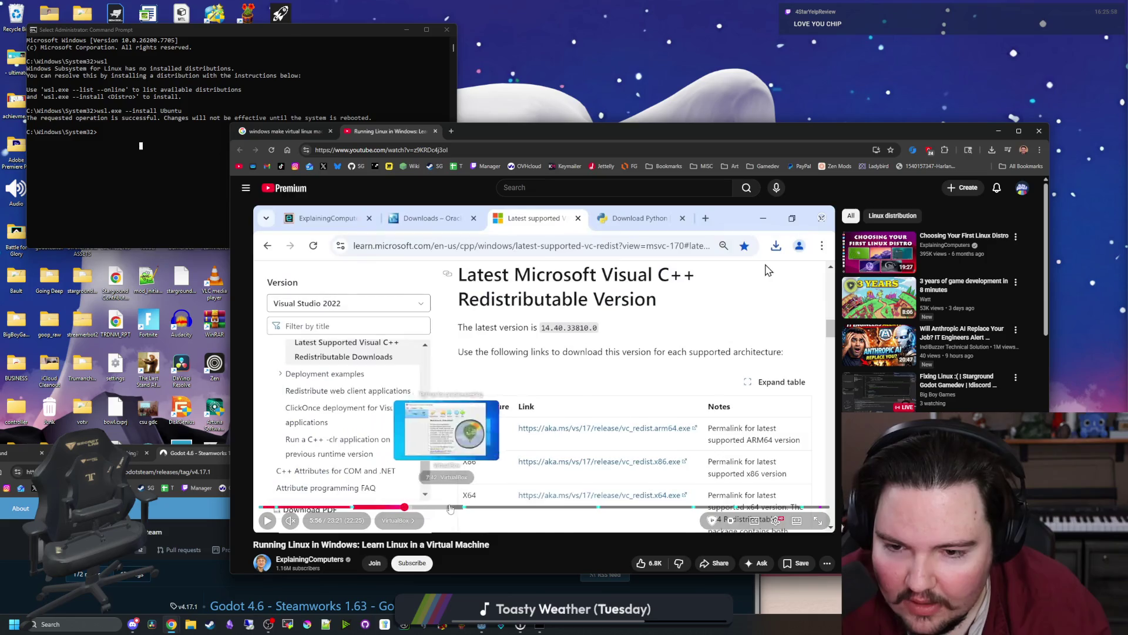
click(450, 506)
click(642, 410)
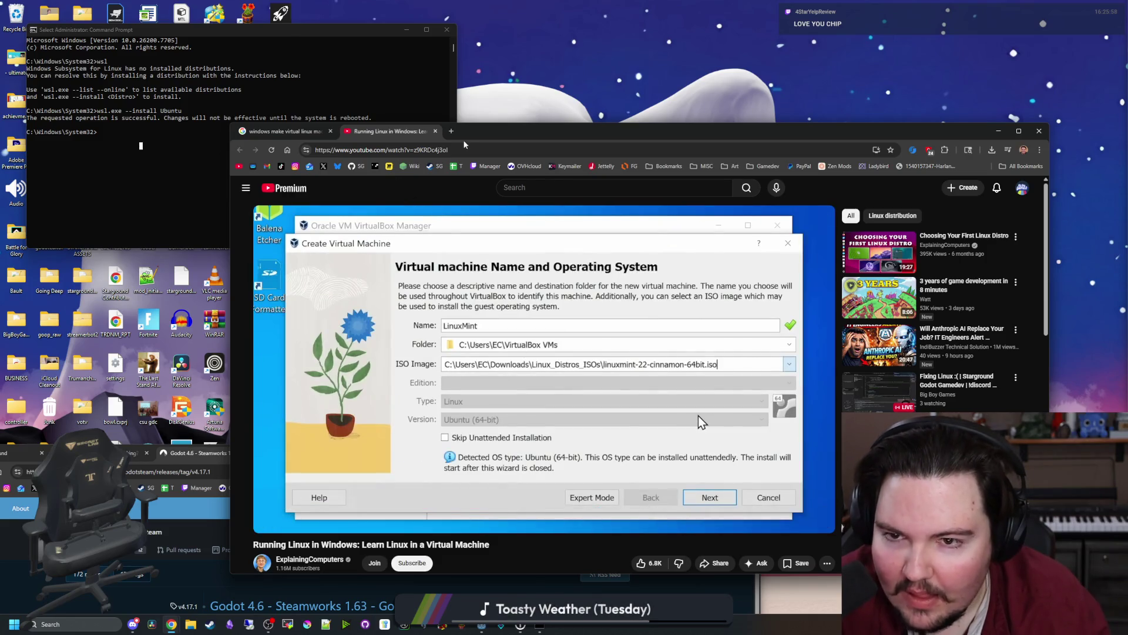
drag(464, 145, 597, 101)
Bring up the TwitchOverlay Godot project and Command Prompt, then open Start's power options.
mouse_move(513, 628)
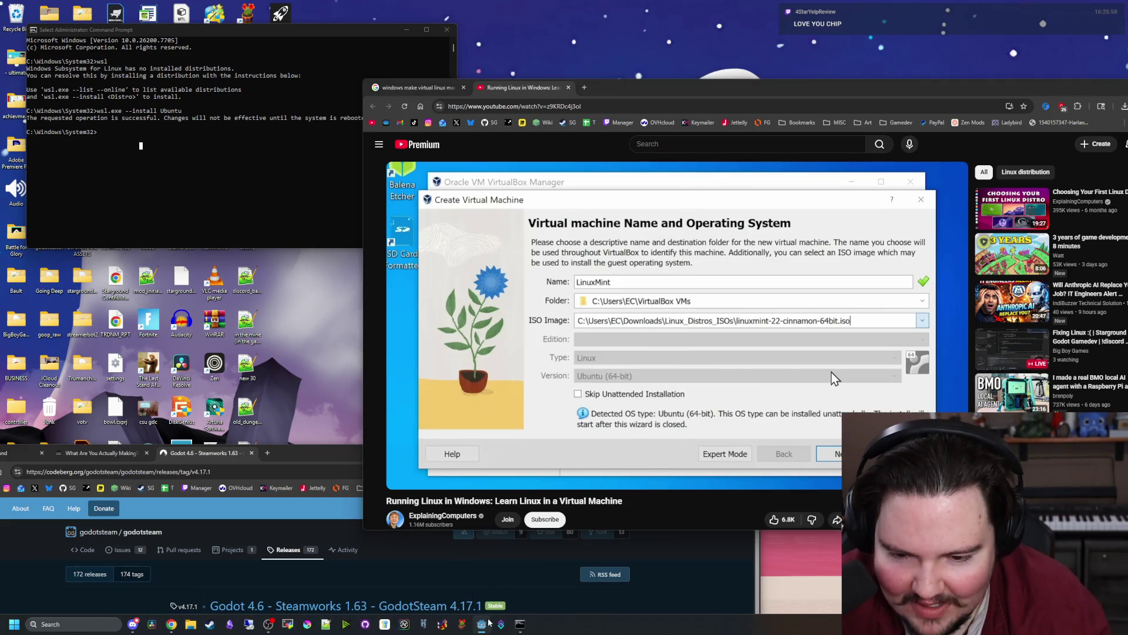
click(488, 623)
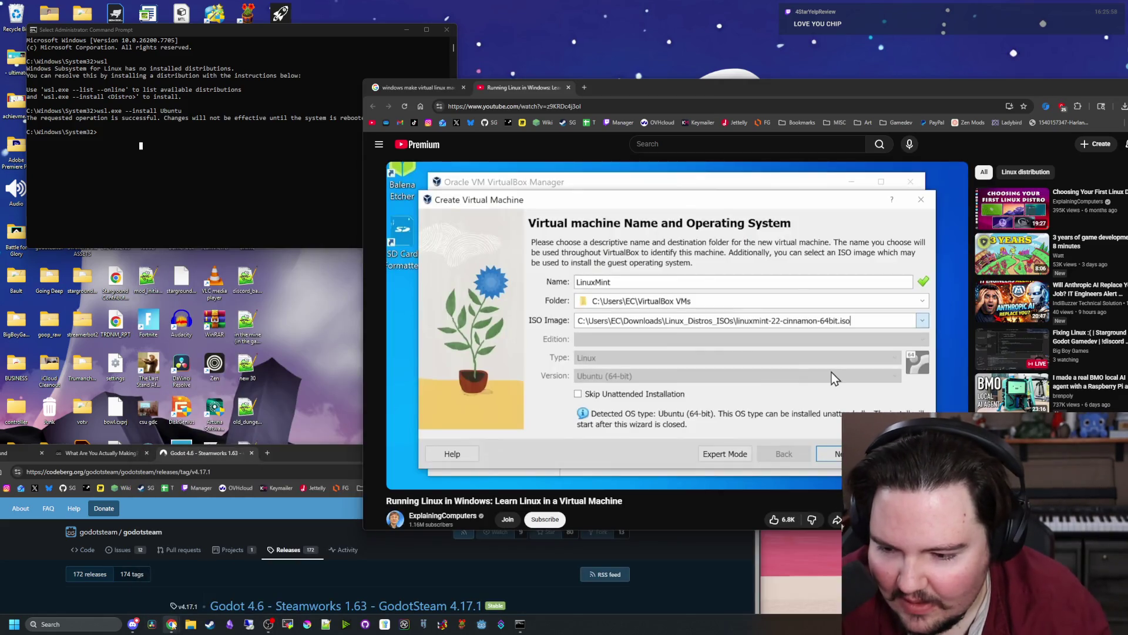
mouse_move(172, 624)
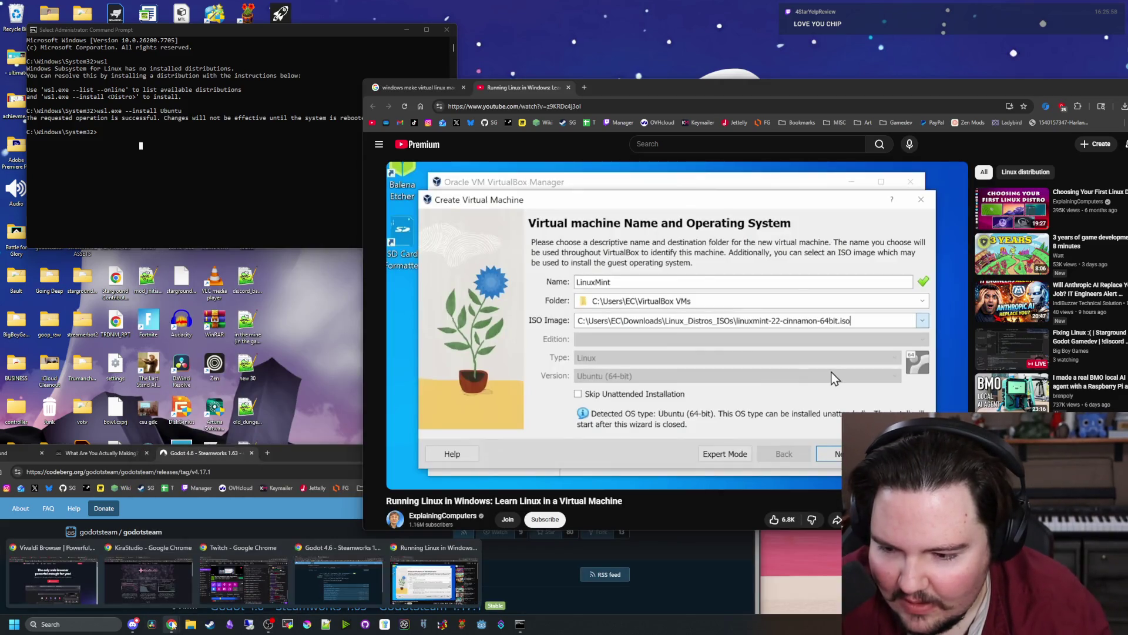
mouse_move(134, 630)
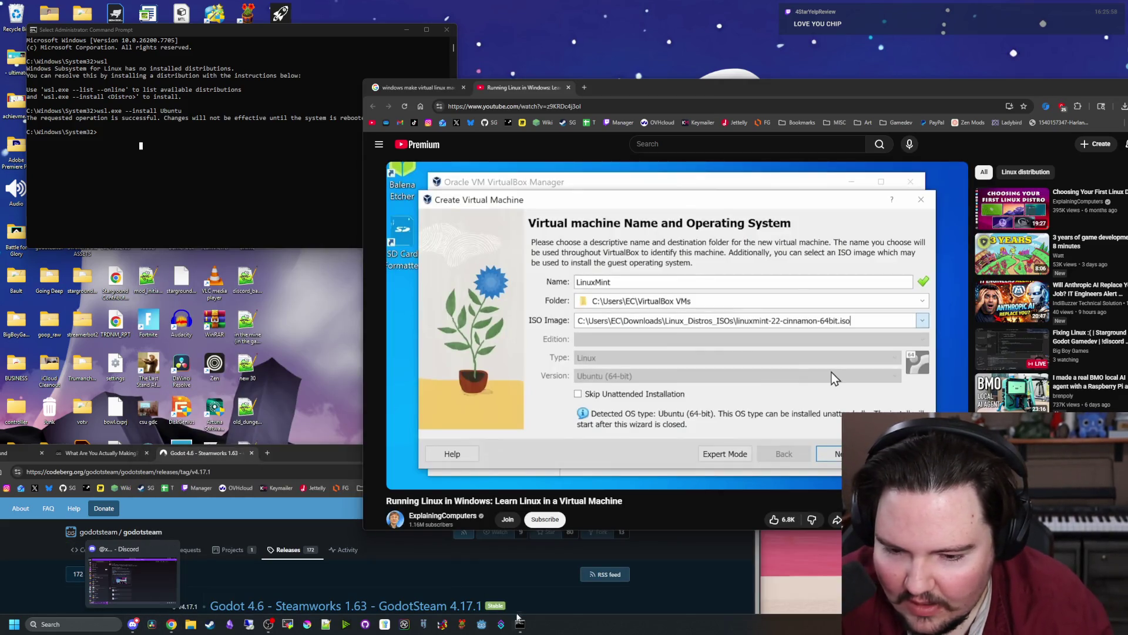
click(516, 630)
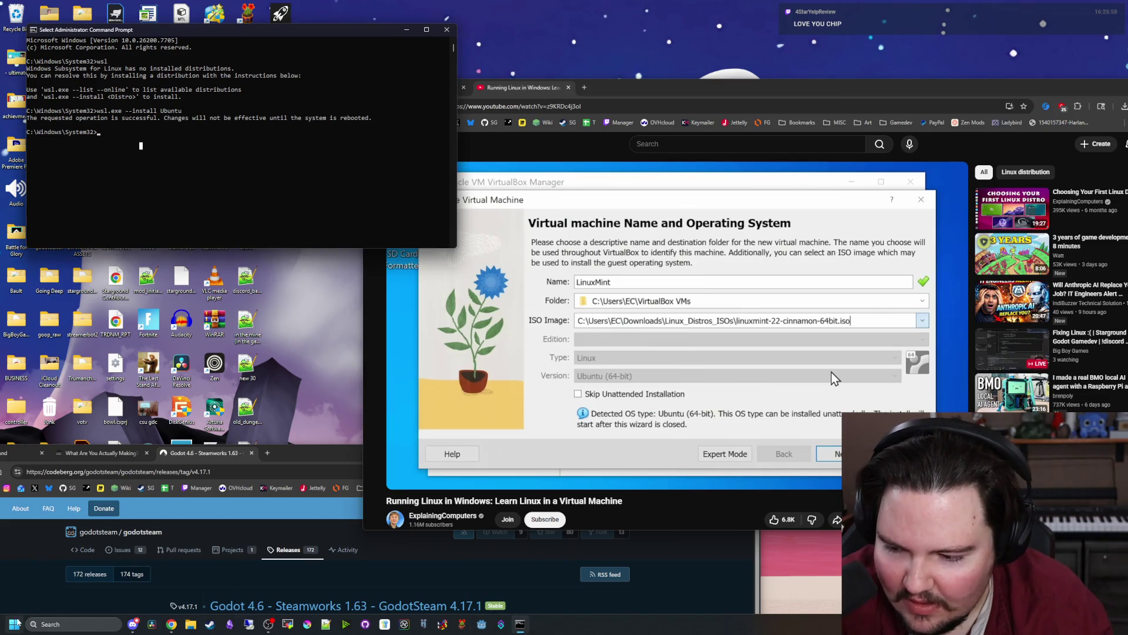
click(14, 623)
click(256, 594)
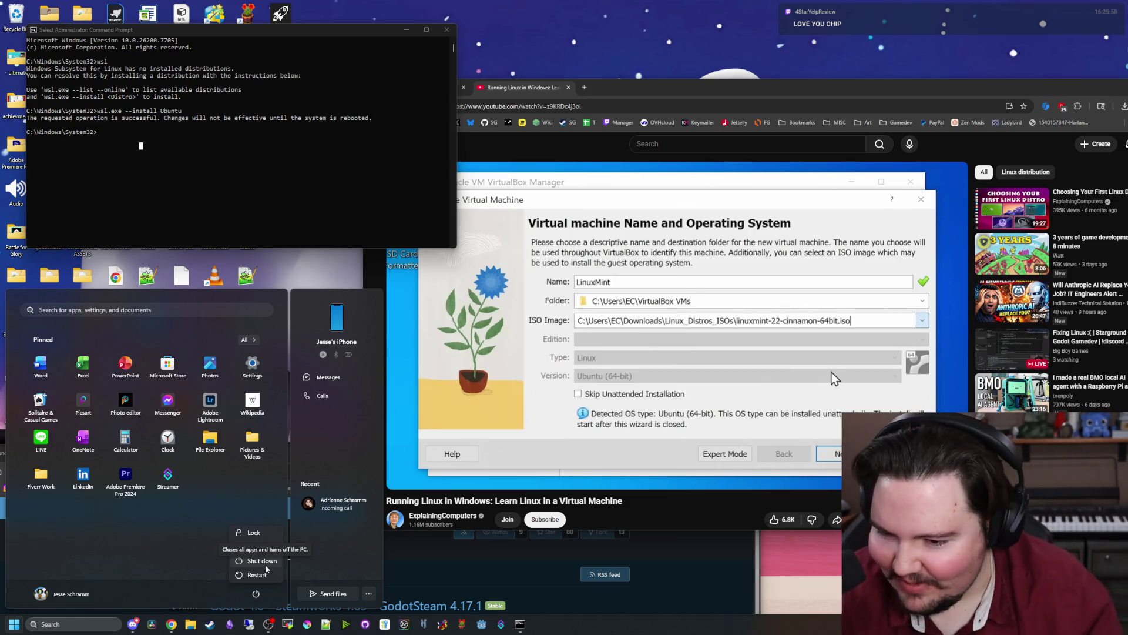
Choose Restart to reboot the PC.
click(262, 576)
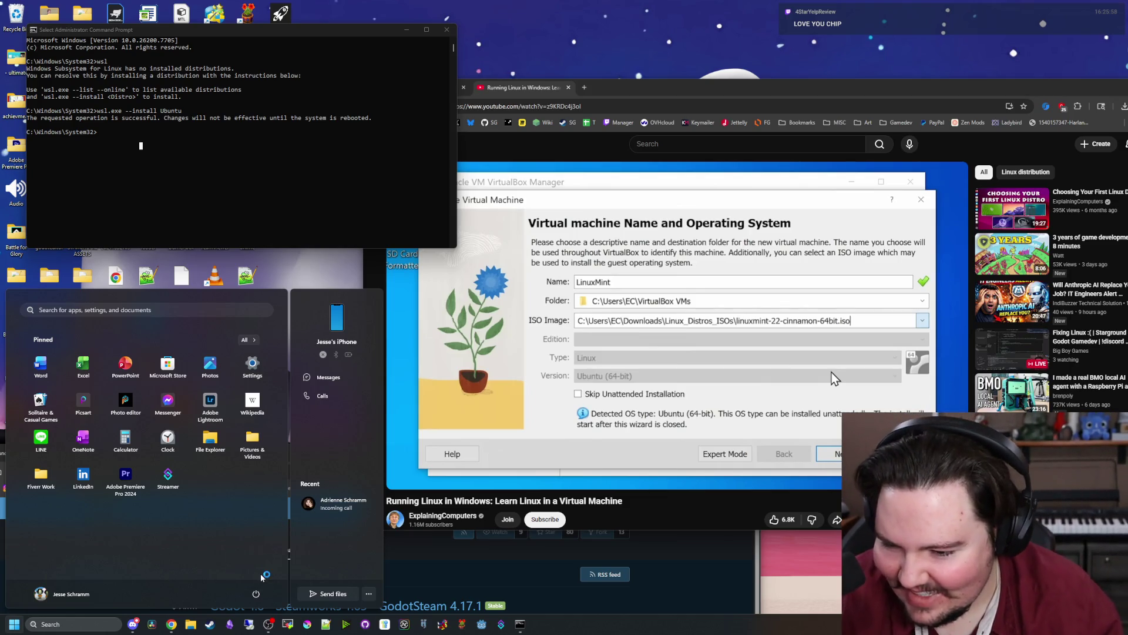